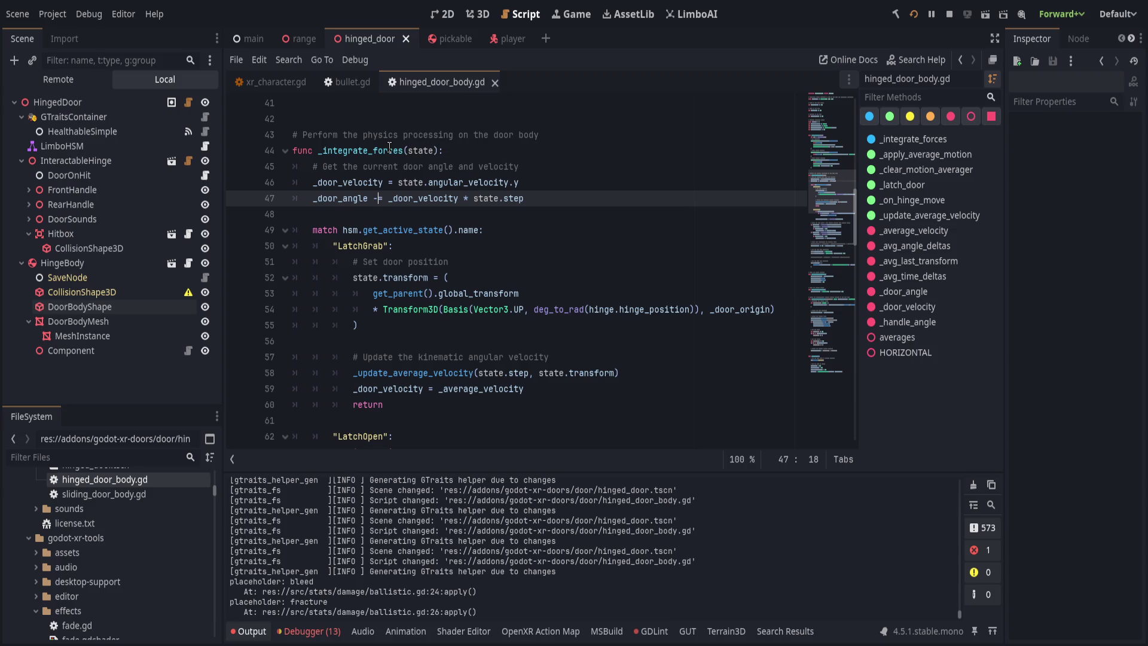
# - Type the _integrate_forces state parameter as PhysicsDirectBodyState3D on line 44 and open that class's docs
pyautogui.click(439, 151)
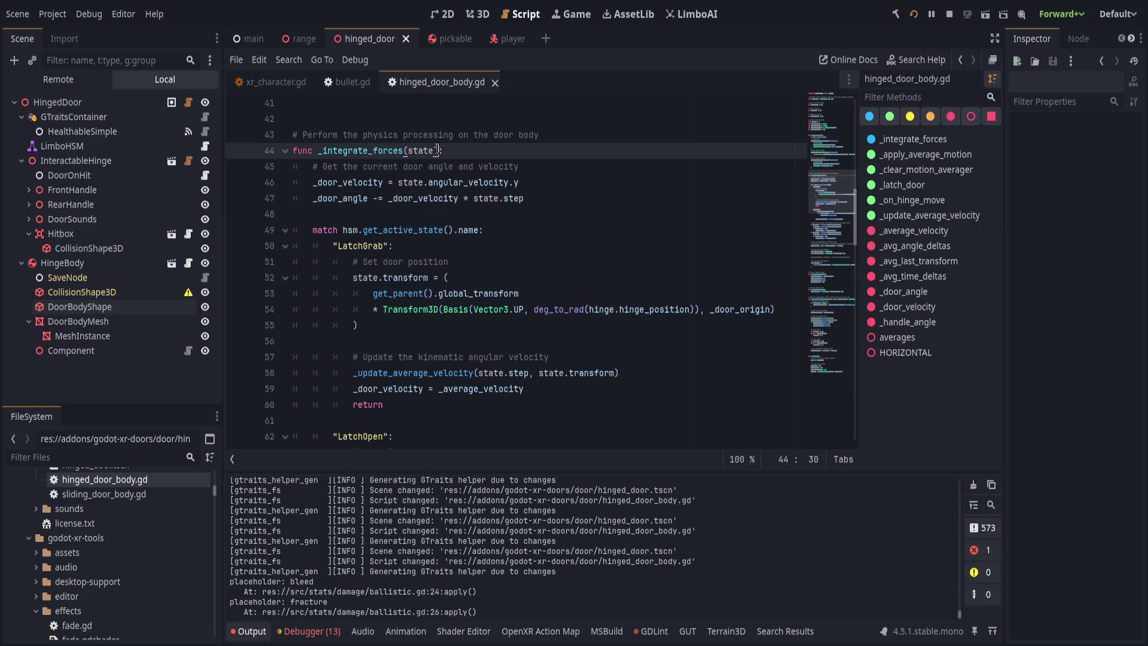
pyautogui.write(': Physic')
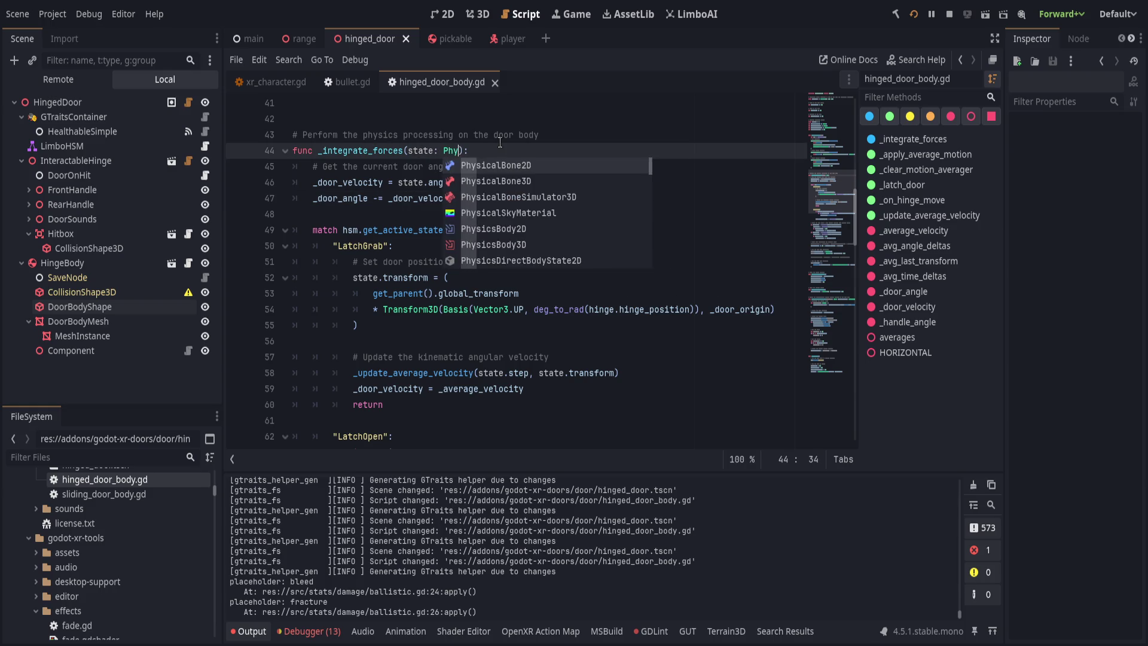
pyautogui.write('Di')
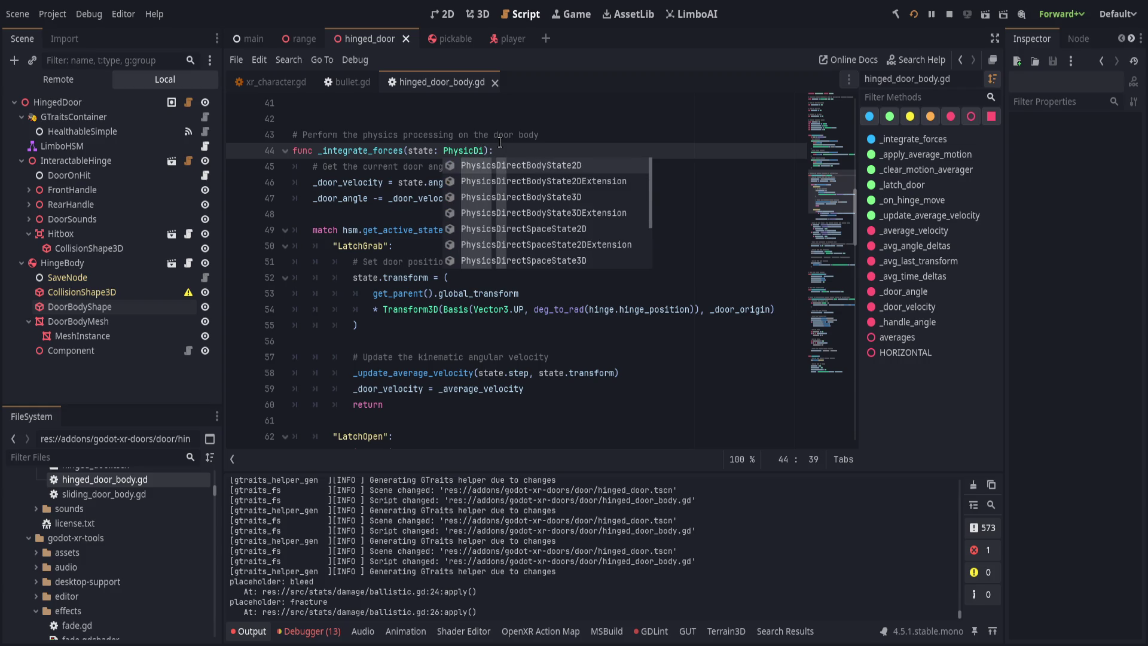
pyautogui.press('Down')
pyautogui.press('Down')
pyautogui.press('Return')
pyautogui.press('End')
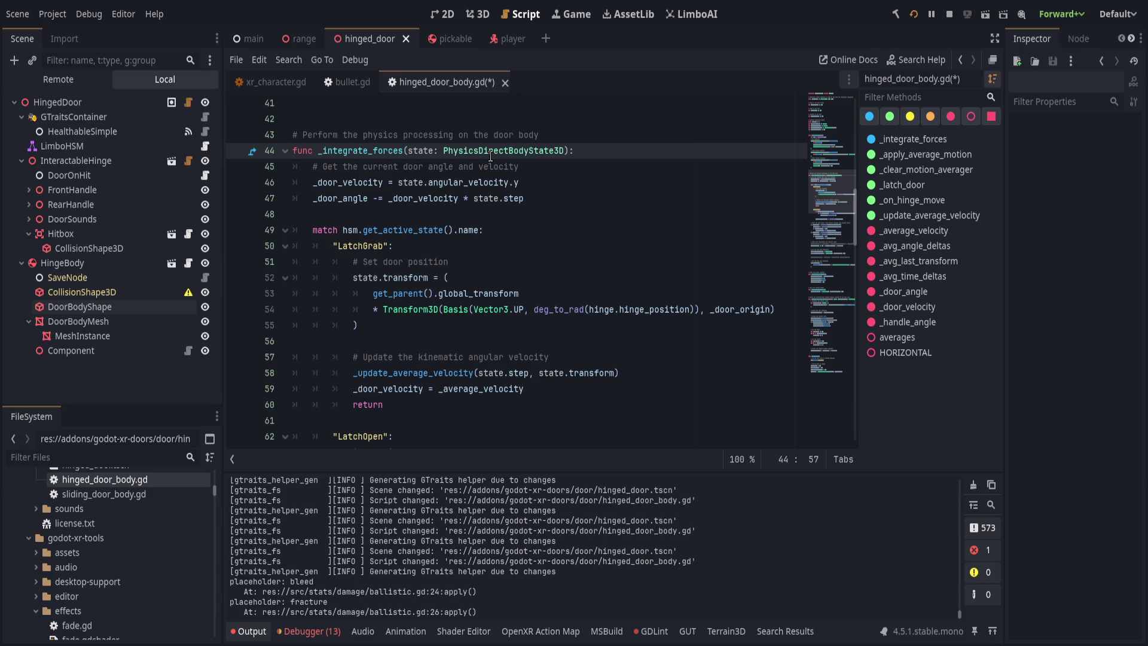
pyautogui.keyDown('ctrl'); pyautogui.click(491, 154); pyautogui.keyUp('ctrl')
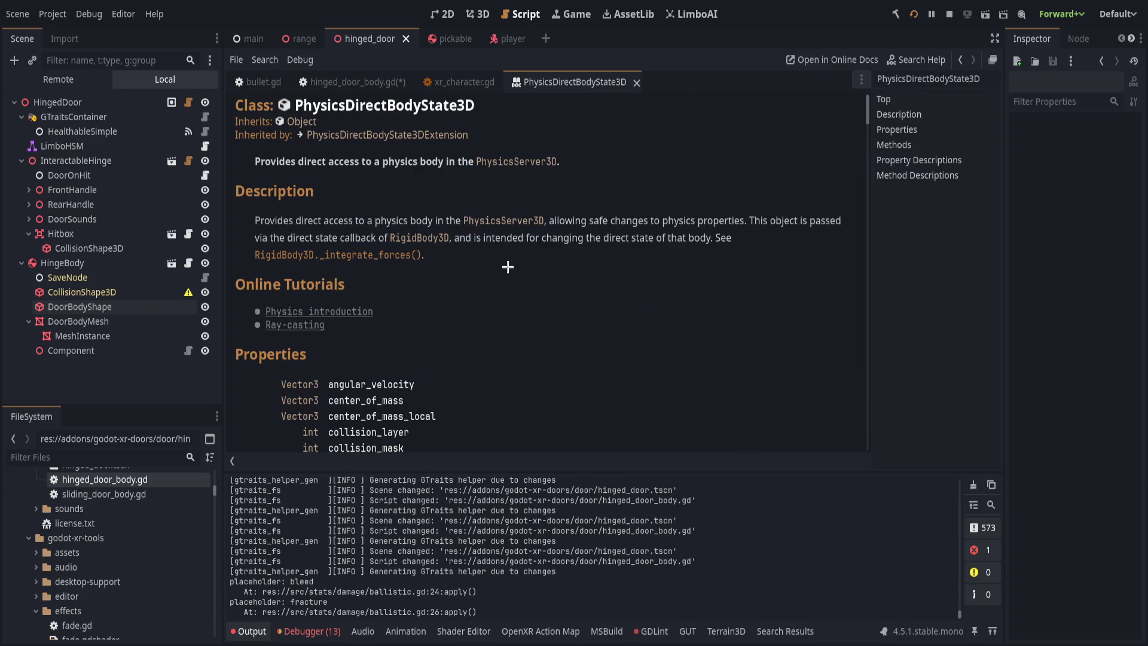
# - Read through the PhysicsDirectBodyState3D help page, then return to hinged_door_body.gd at line 55
pyautogui.scroll(-1, 544, 283)
pyautogui.scroll(-4, 380, 293)
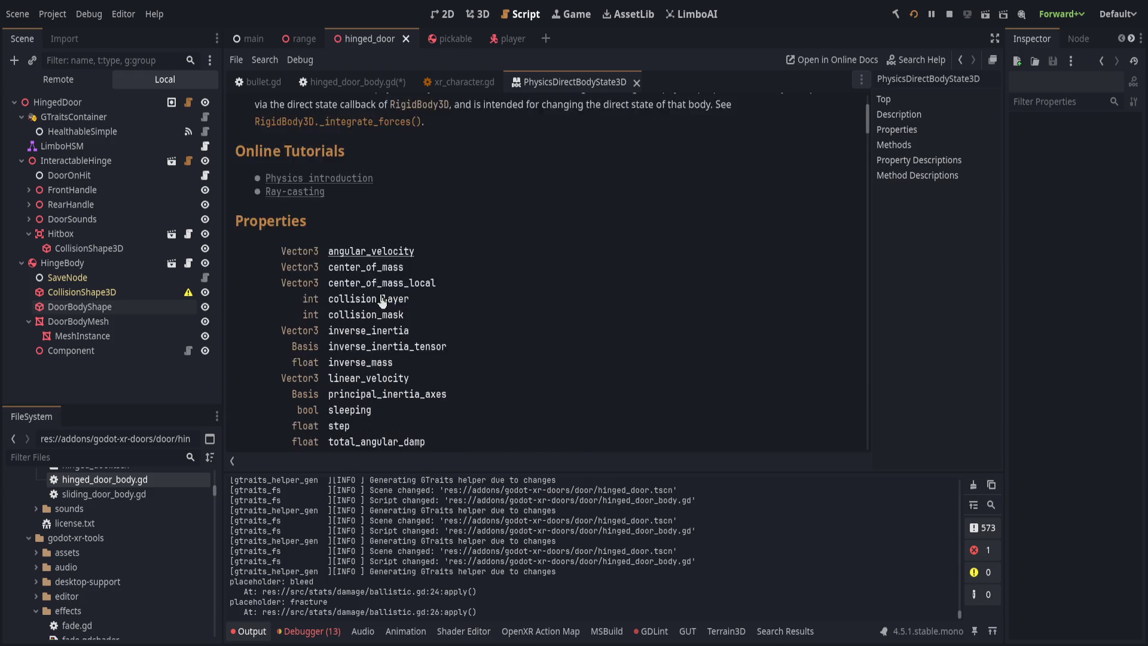
pyautogui.scroll(2, 380, 293)
pyautogui.scroll(-8, 380, 296)
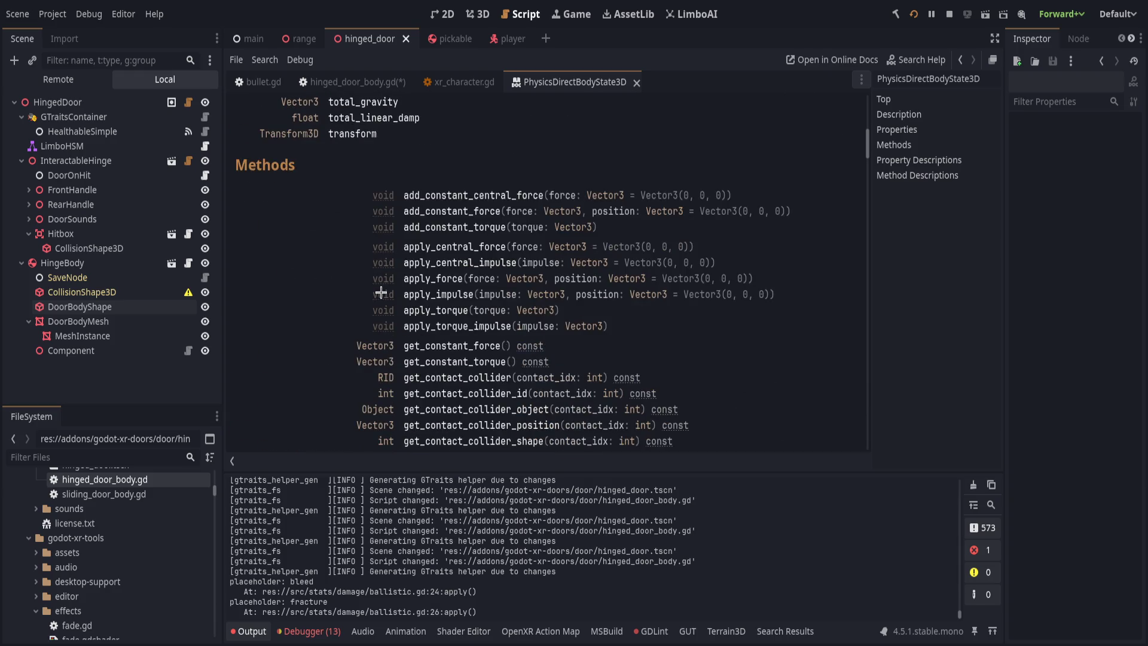
pyautogui.scroll(-3, 380, 298)
pyautogui.scroll(3, 383, 299)
pyautogui.scroll(-4, 383, 299)
pyautogui.scroll(-4, 541, 313)
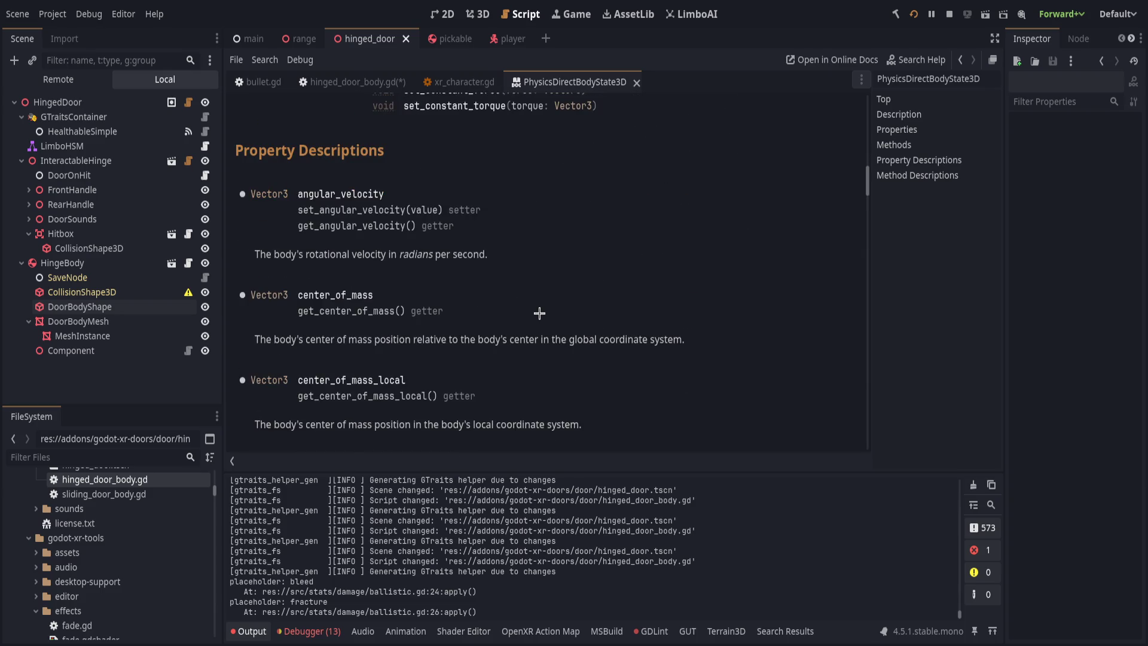
pyautogui.scroll(-1, 533, 316)
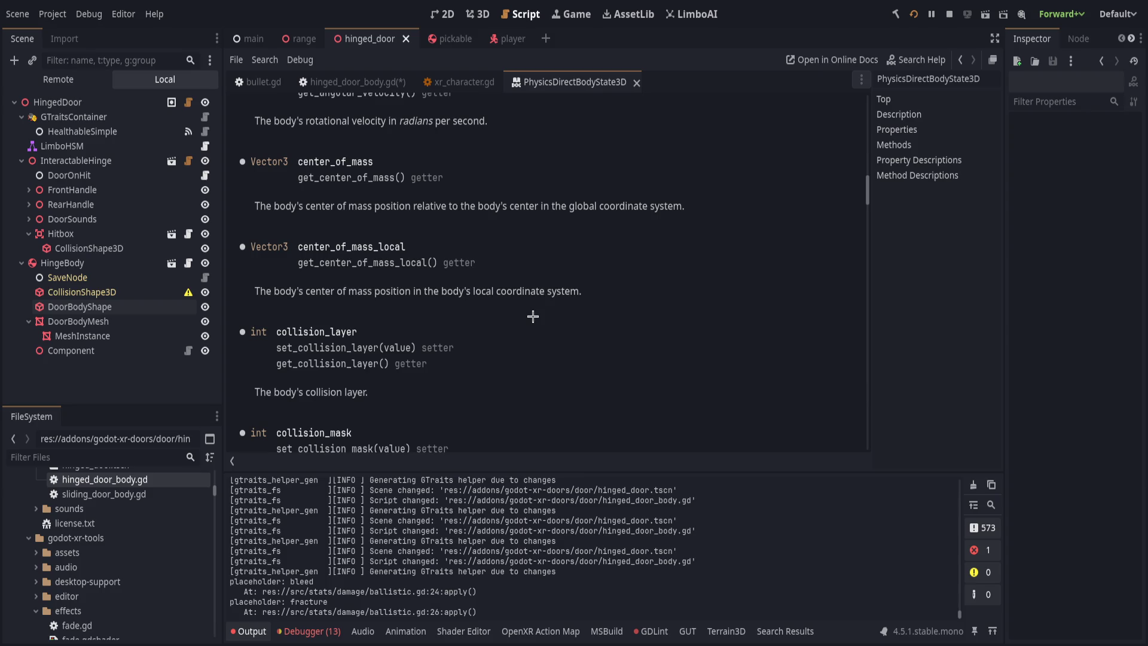
pyautogui.scroll(-3, 531, 317)
pyautogui.scroll(-10, 530, 318)
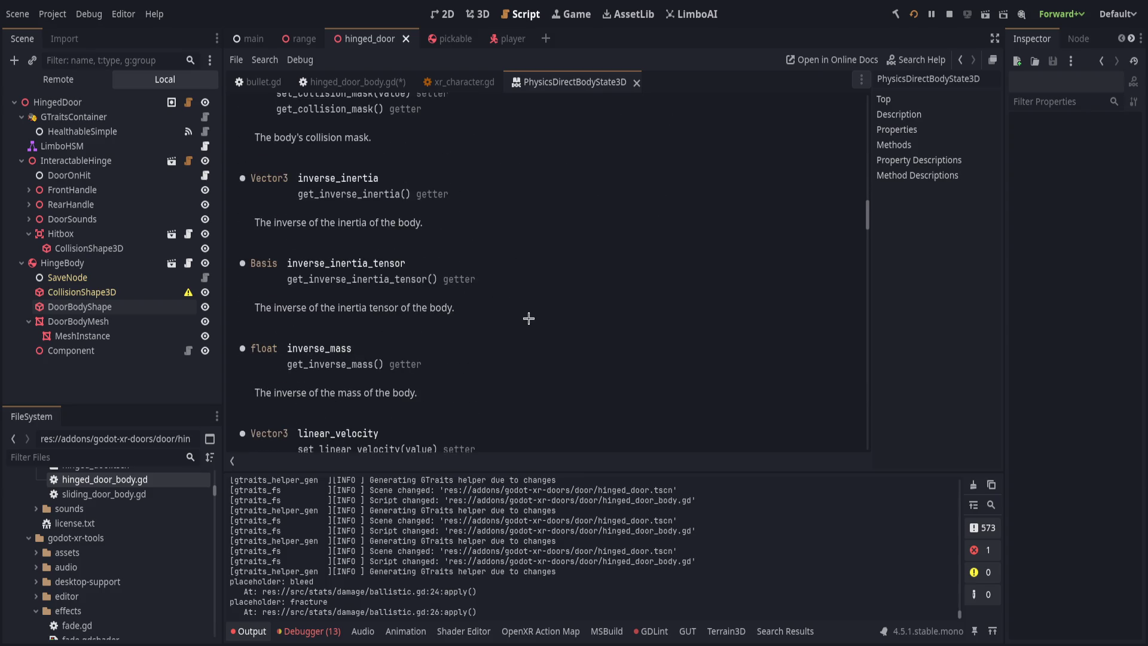
pyautogui.scroll(-15, 527, 320)
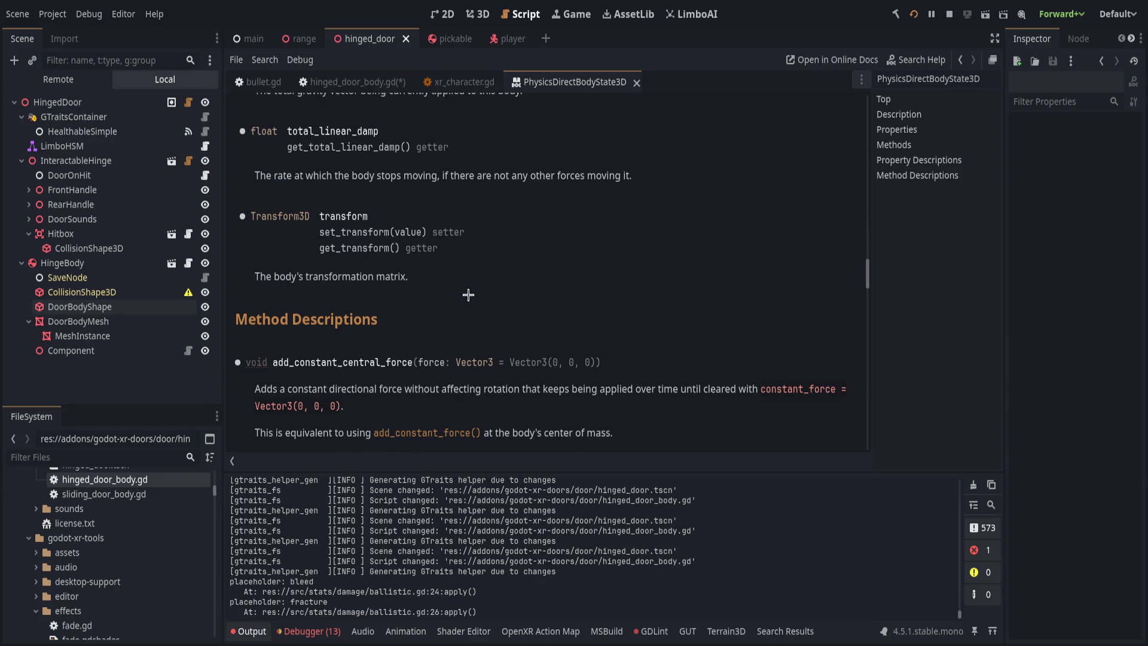
pyautogui.scroll(-6, 496, 295)
pyautogui.scroll(-9, 527, 300)
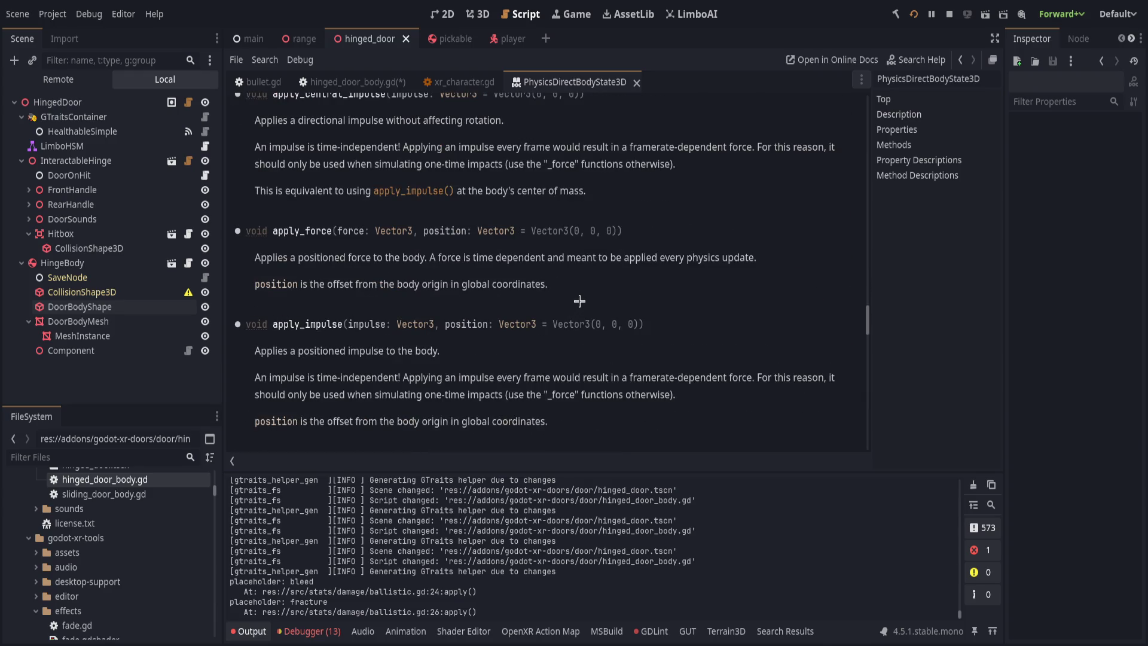
pyautogui.scroll(-3, 579, 301)
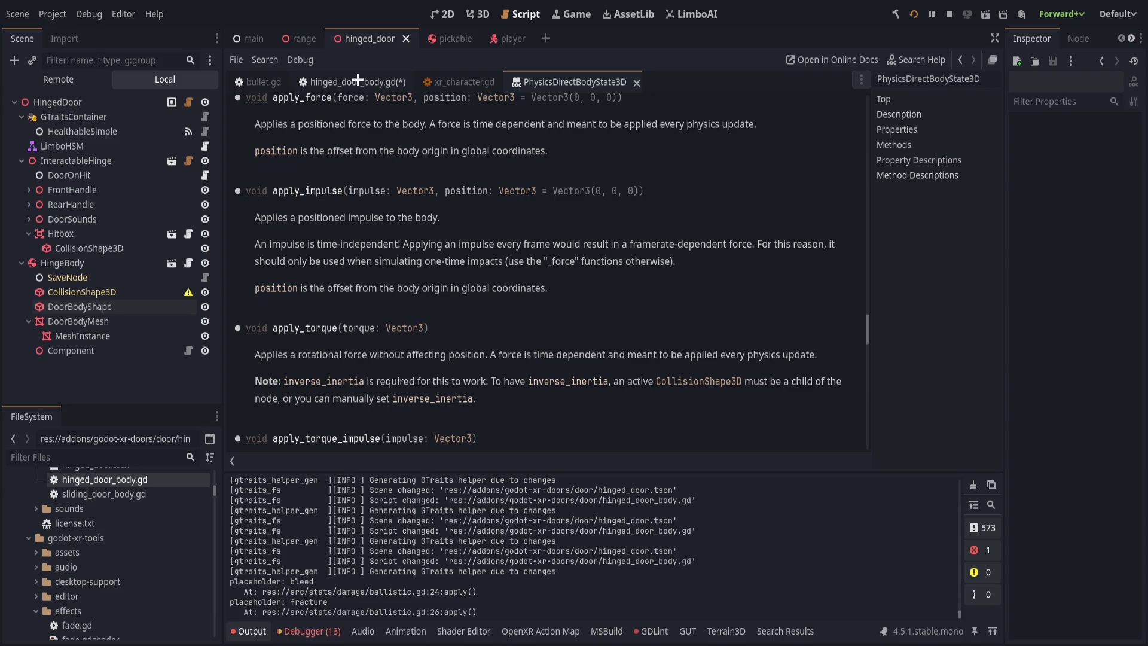
pyautogui.click(358, 81)
pyautogui.click(561, 322)
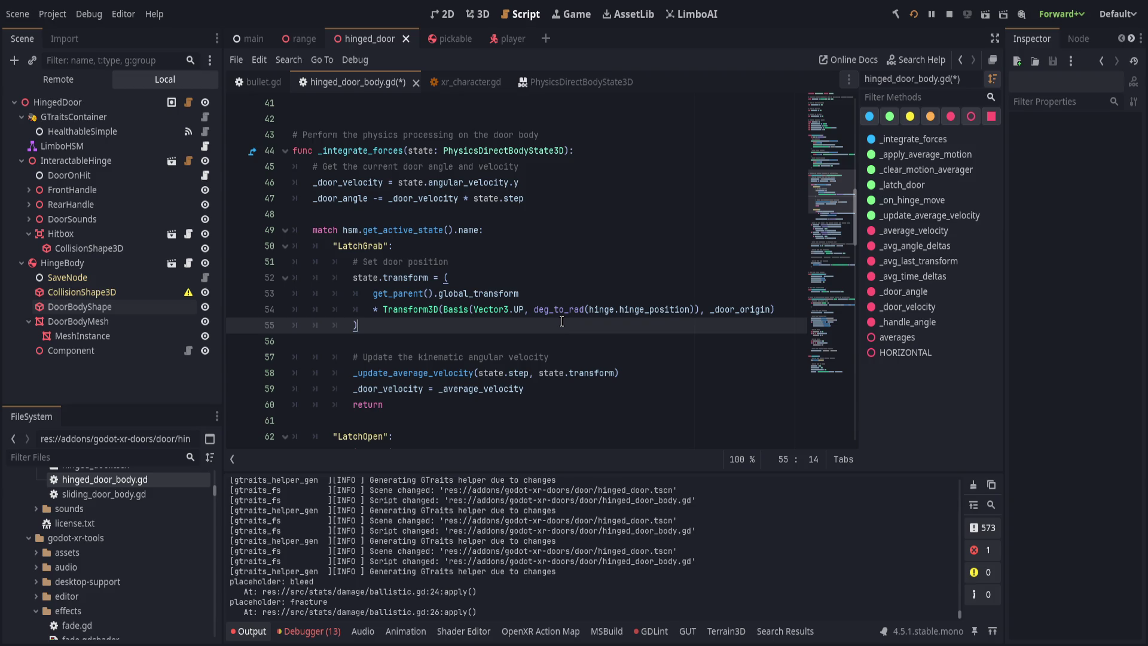
# - Change line 47 to '_door_angle += _door_velocity * state.step', save, and switch to bullet.gd
pyautogui.scroll(-3, 476, 345)
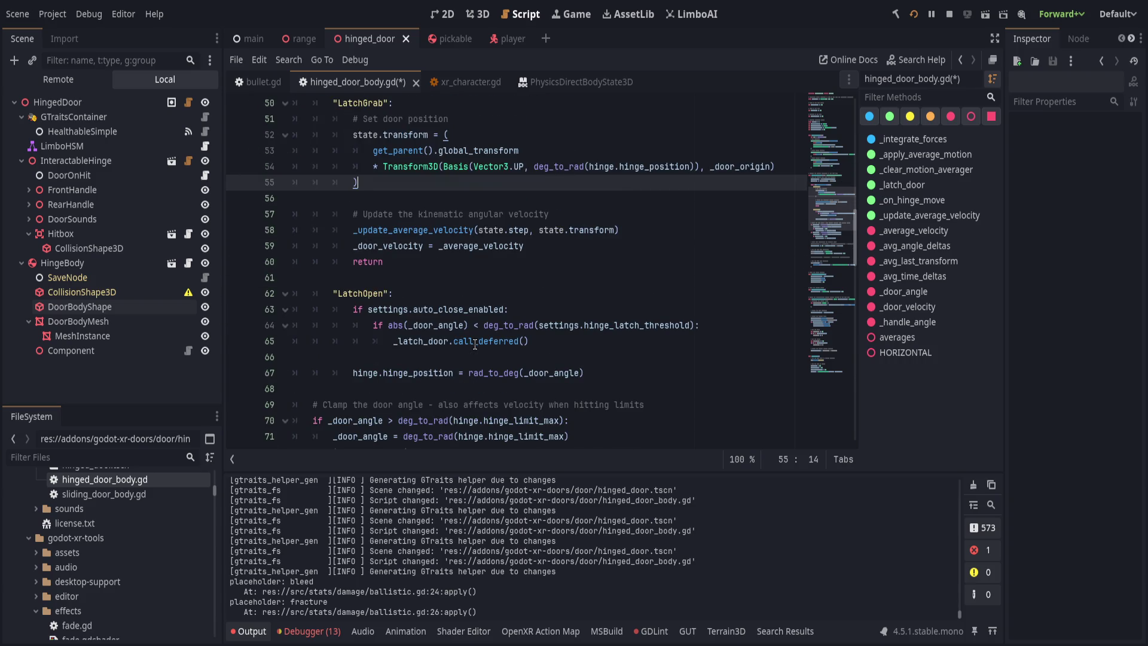
pyautogui.scroll(-2, 475, 344)
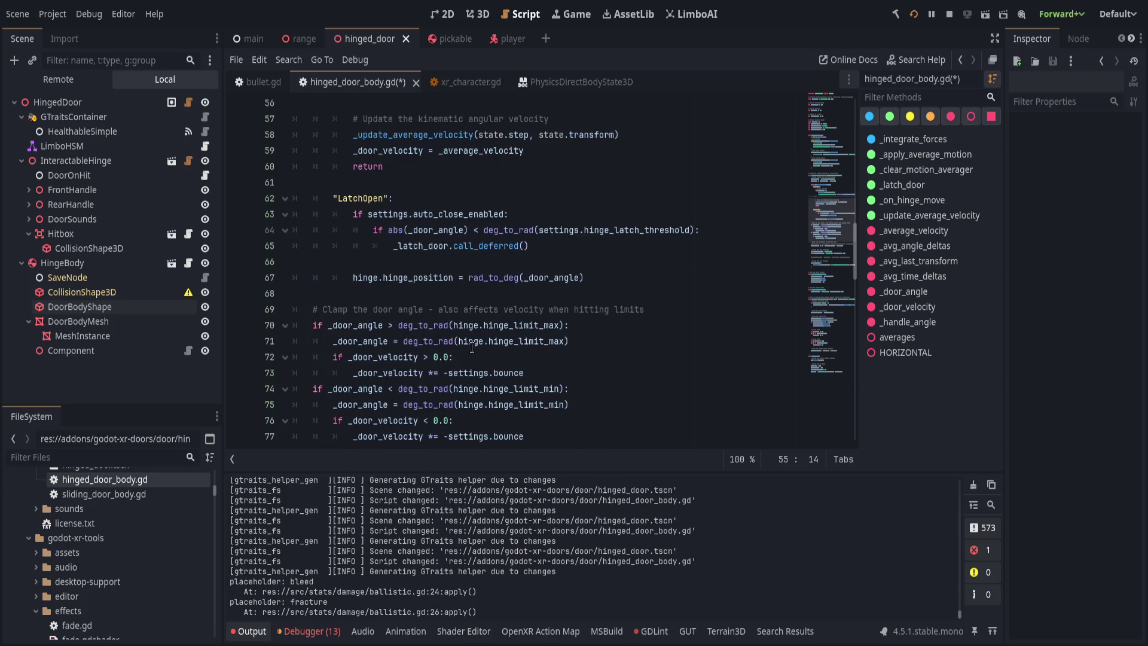
pyautogui.scroll(-1, 473, 345)
pyautogui.scroll(6, 464, 347)
pyautogui.scroll(7, 464, 347)
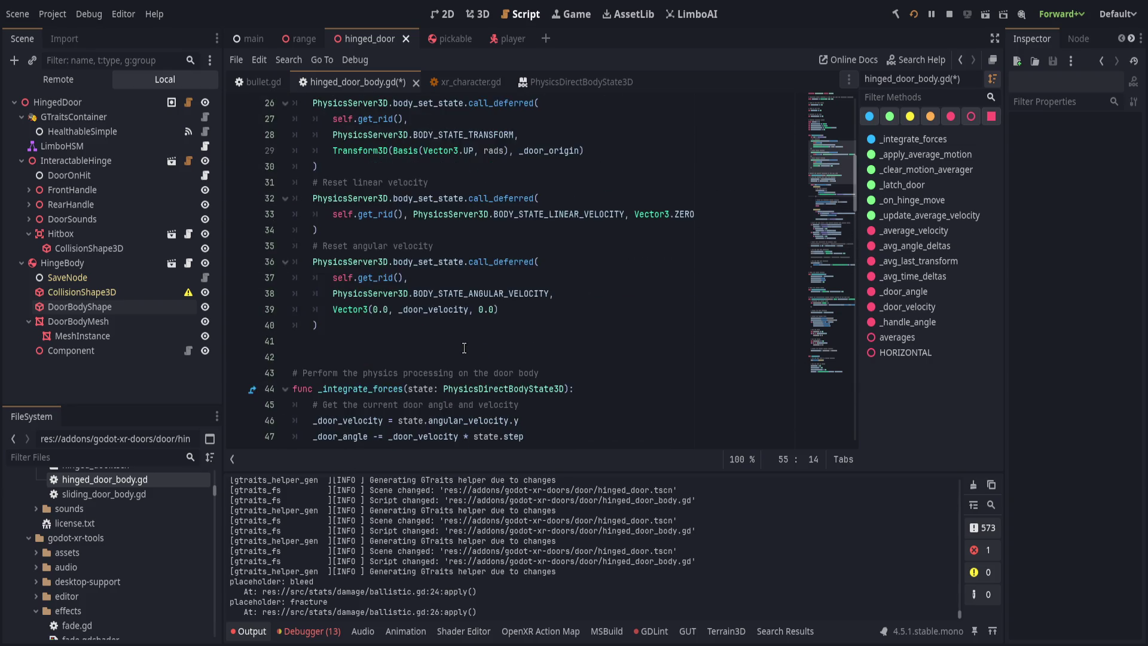
pyautogui.scroll(-5, 476, 373)
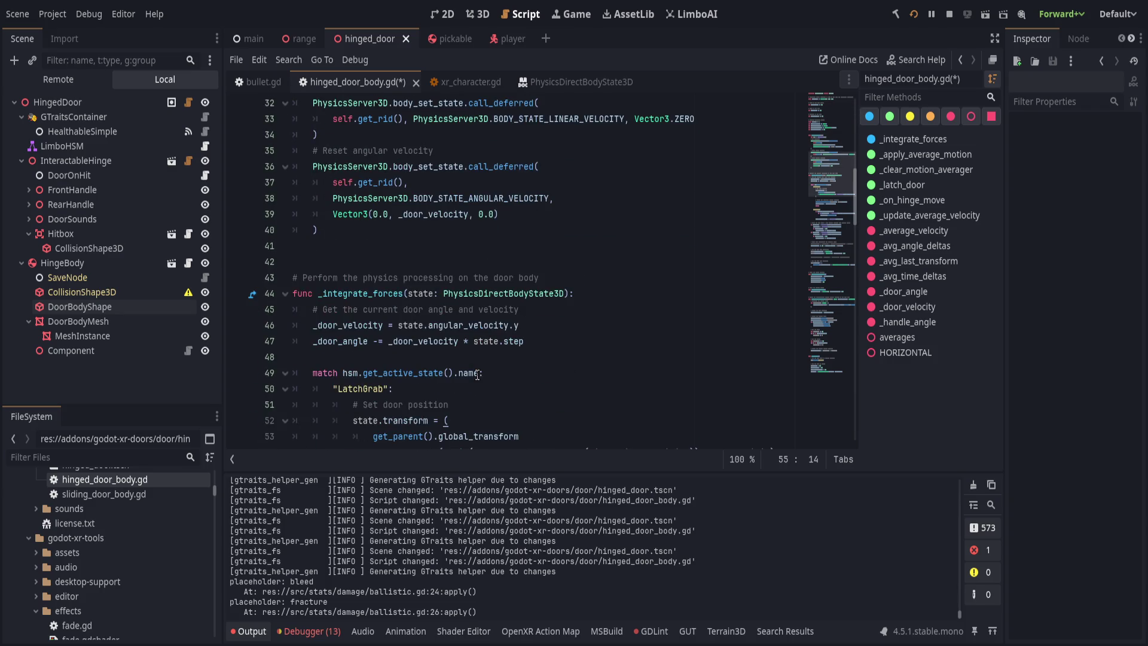
pyautogui.click(377, 341)
pyautogui.press('BackSpace')
pyautogui.write('+= ')
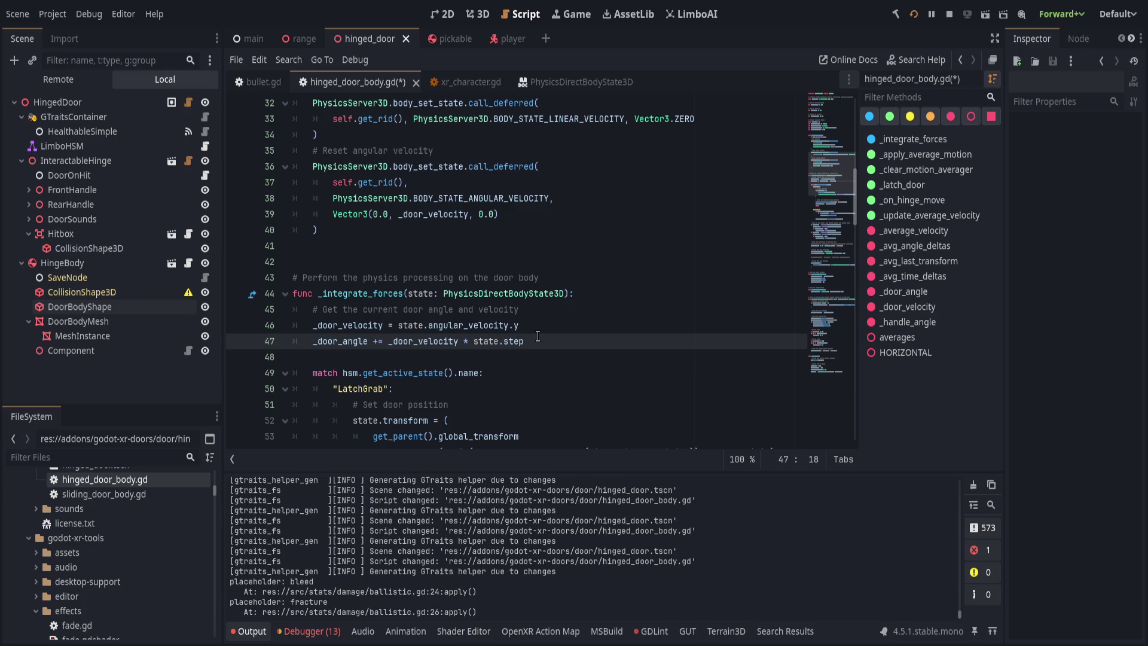
pyautogui.write('-')
pyautogui.press('BackSpace')
pyautogui.hotkey('ctrl', 's')
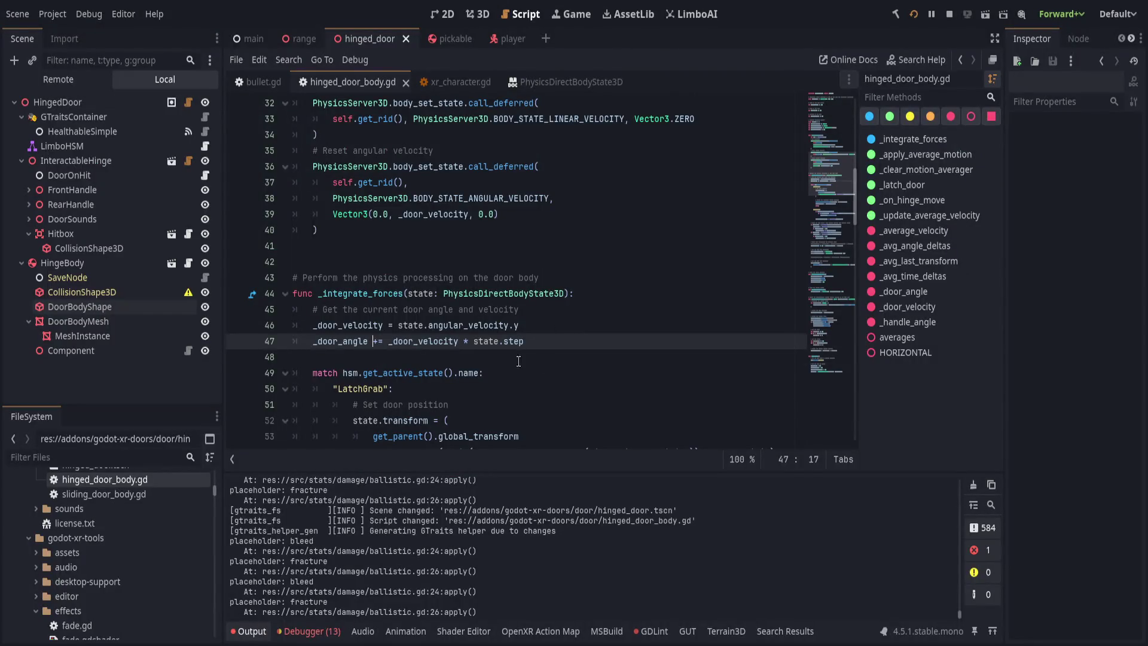
pyautogui.hotkey('alt', 'Left')
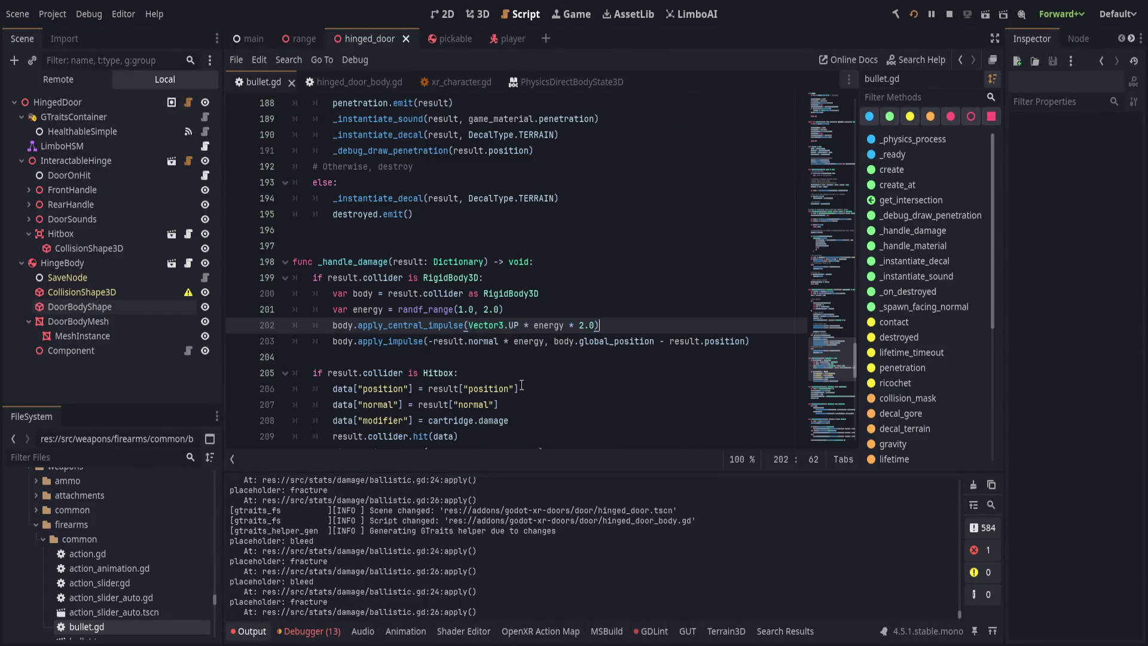
pyautogui.scroll(-2, 516, 381)
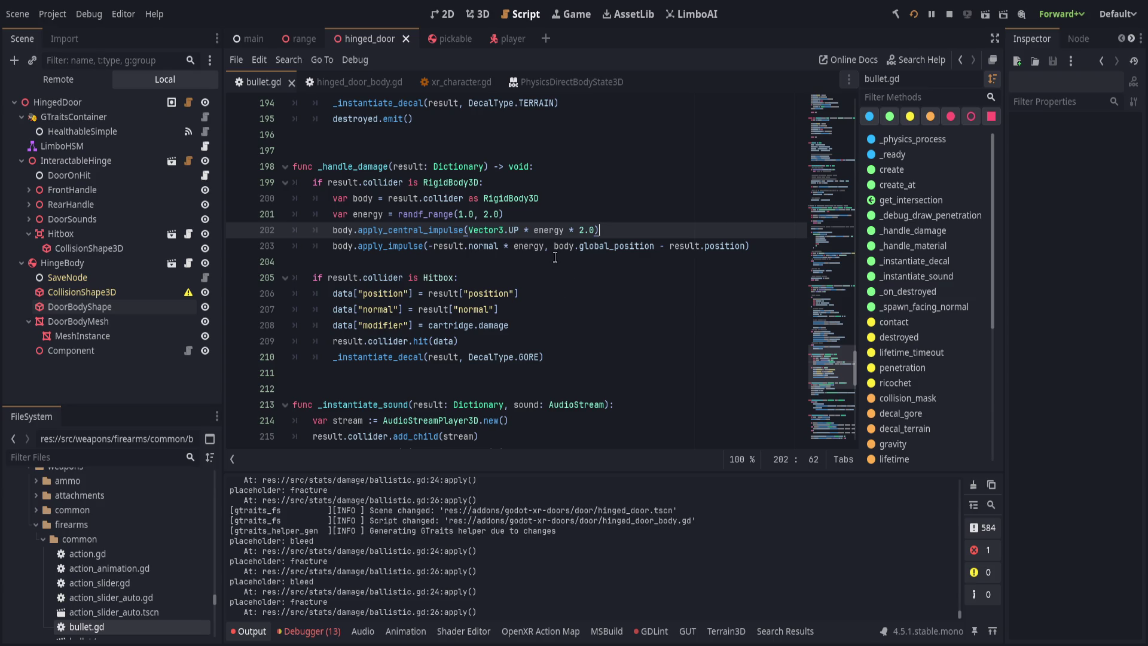
pyautogui.moveTo(555, 248); pyautogui.dragTo(749, 247)
pyautogui.hotkey('ctrl', 'c')
# - Keep a commented copy on line 204, remove 'body.global_position - ' from line 203, save, then restore it
pyautogui.click(766, 247)
pyautogui.press('Return')
pyautogui.write('#')
pyautogui.hotkey('ctrl', 'v')
pyautogui.moveTo(555, 247); pyautogui.dragTo(667, 246)
pyautogui.press('BackSpace')
pyautogui.hotkey('ctrl', 's')
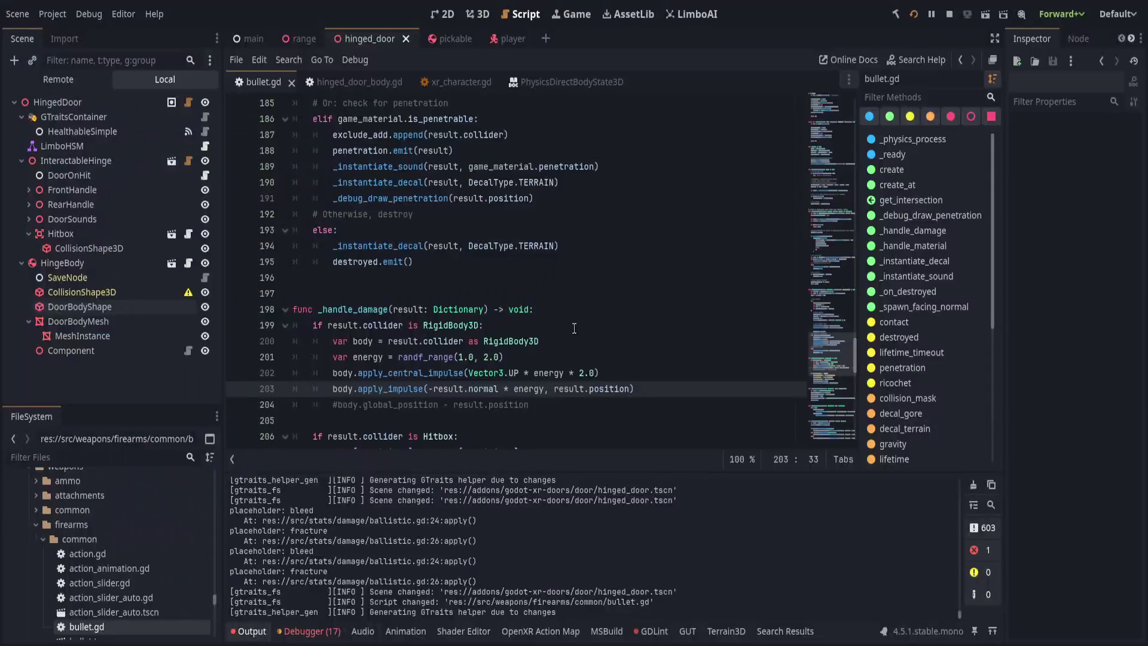
pyautogui.hotkey('ctrl', 's')
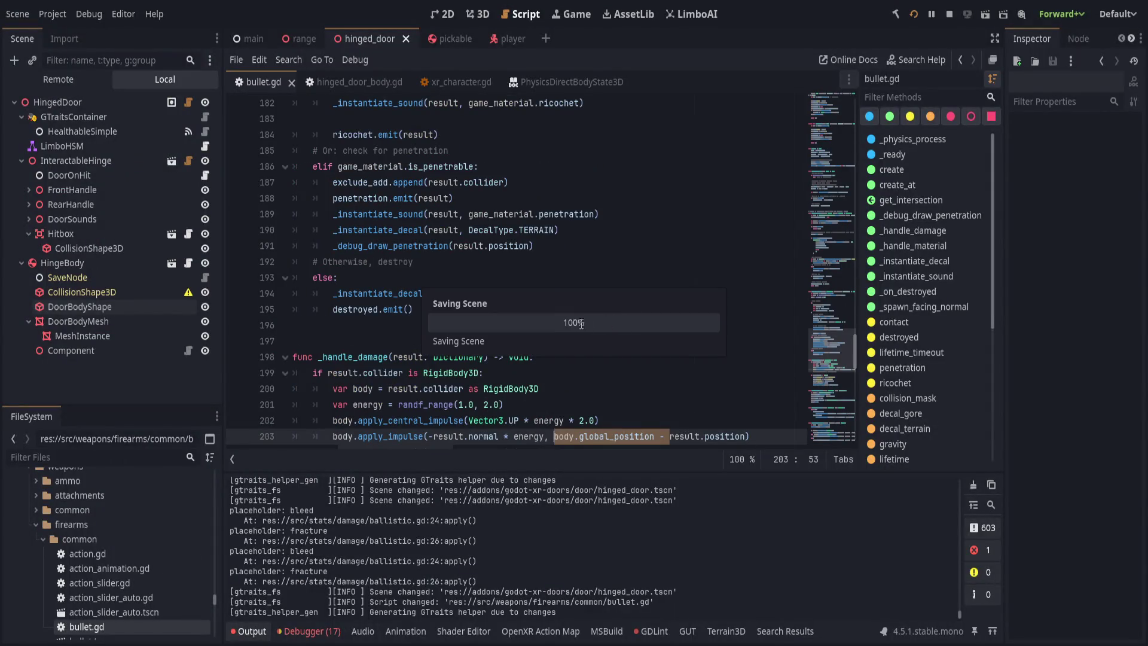
# - Delete the commented line 204 from bullet.gd, save, and return to hinged_door_body.gd line 41
pyautogui.scroll(-2, 564, 326)
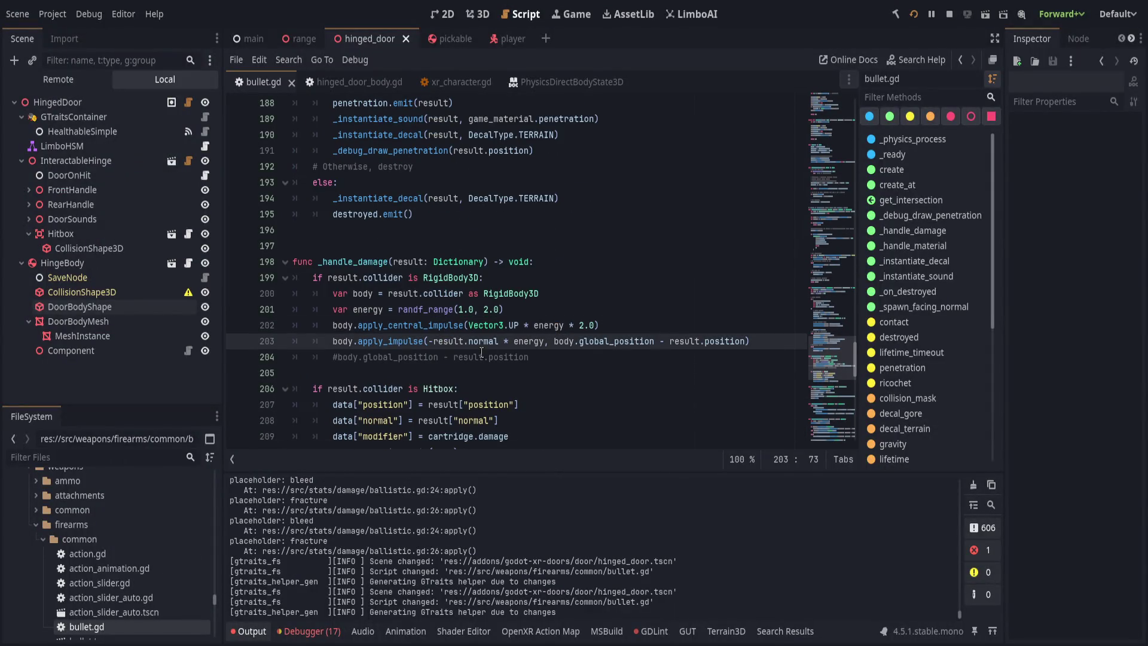
pyautogui.click(582, 357)
pyautogui.hotkey('ctrl', 'shift', 'k')
pyautogui.hotkey('ctrl', 's')
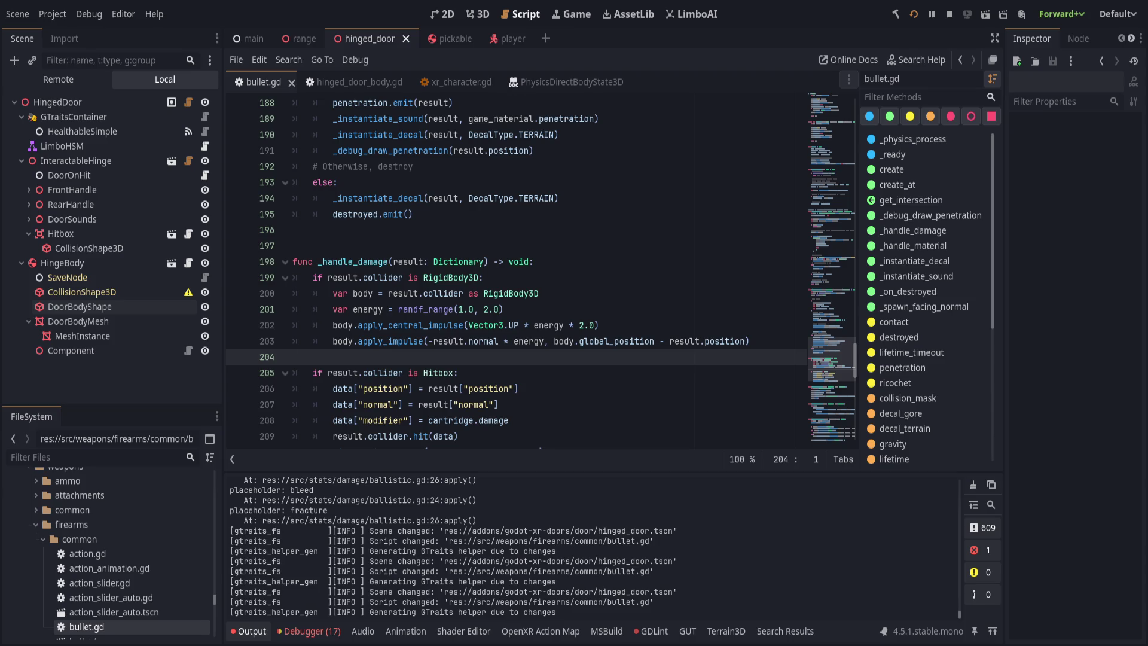
pyautogui.click(347, 82)
pyautogui.click(459, 245)
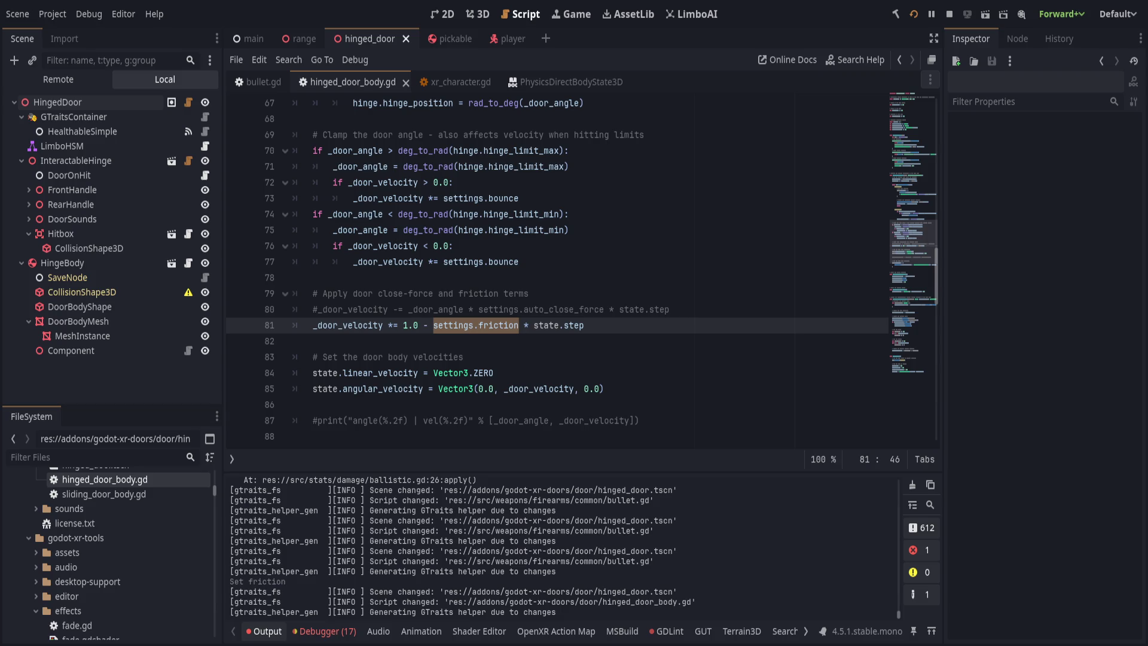
# - Try line 81 damping factors 0.1 and 1.0 - 0.1, settling on 0.8, saving each
pyautogui.moveTo(519, 324); pyautogui.dragTo(403, 325)
pyautogui.write('0.1')
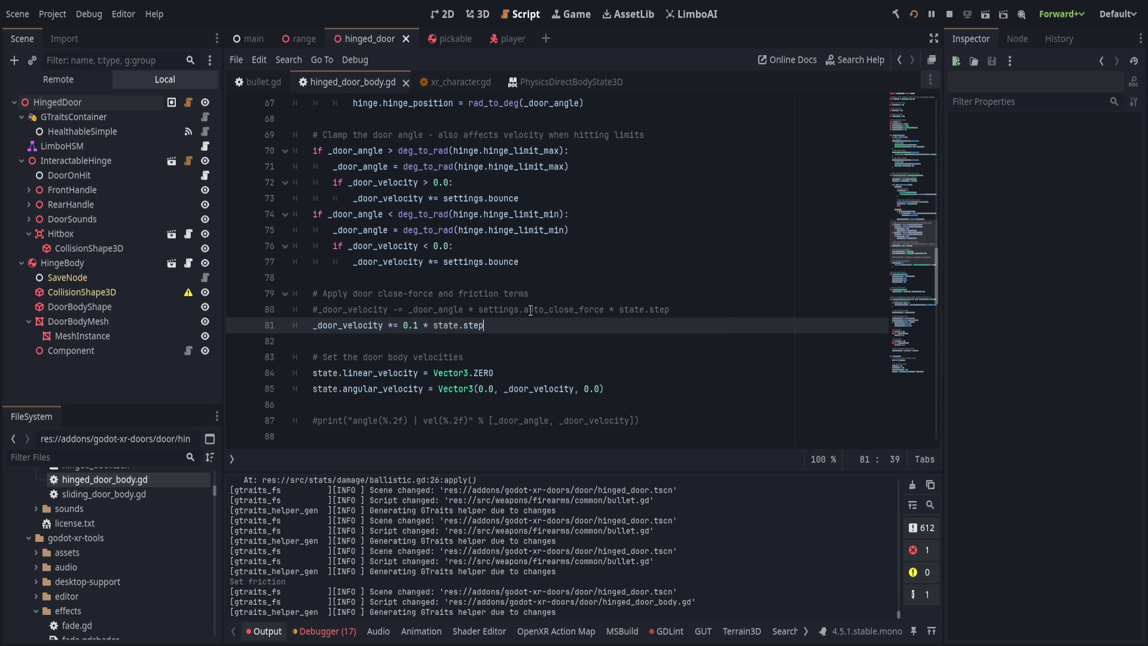
pyautogui.hotkey('ctrl', 's')
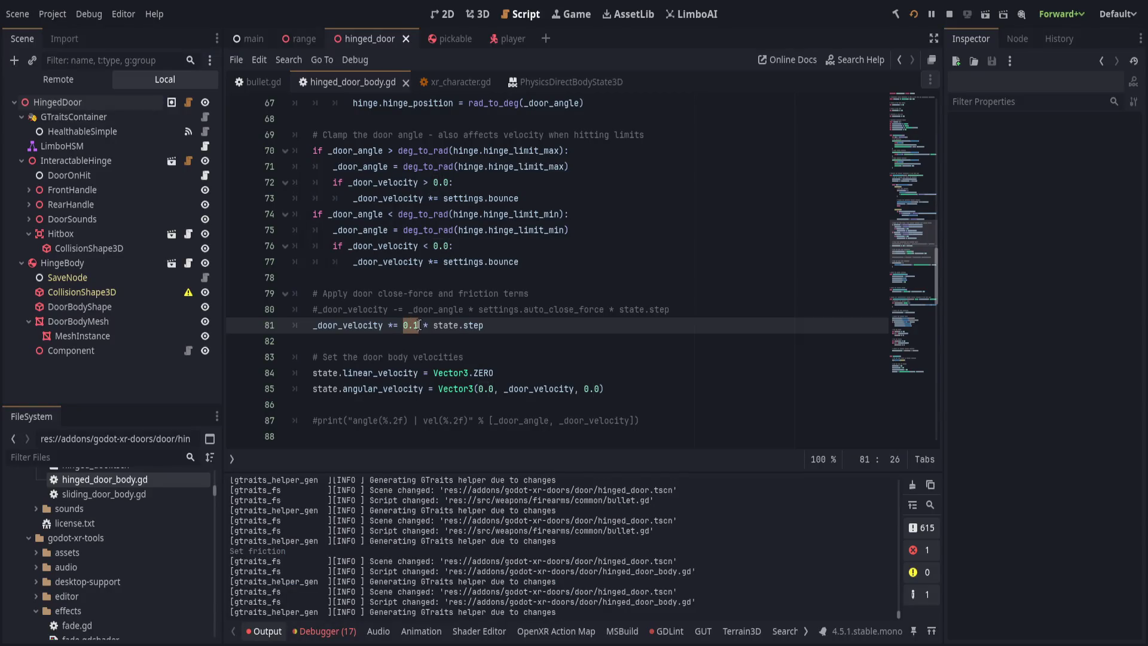
pyautogui.write('1.0-')
pyautogui.write('0.1')
pyautogui.hotkey('ctrl', 's')
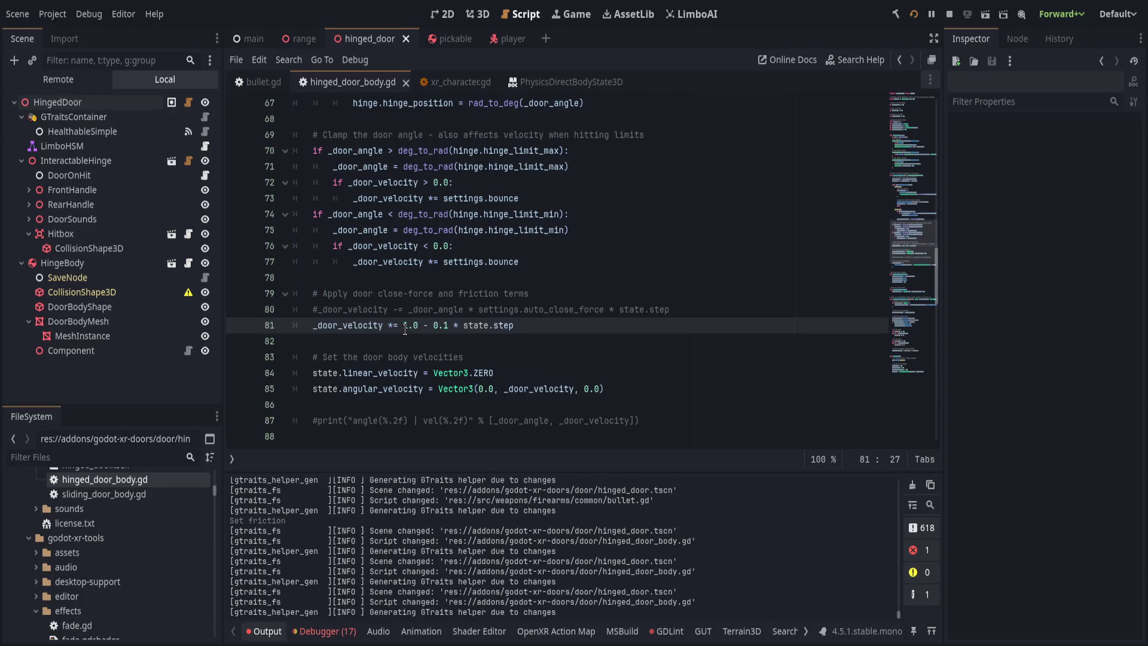
pyautogui.moveTo(405, 330); pyautogui.dragTo(449, 325)
pyautogui.write('0.8')
pyautogui.hotkey('ctrl', 's')
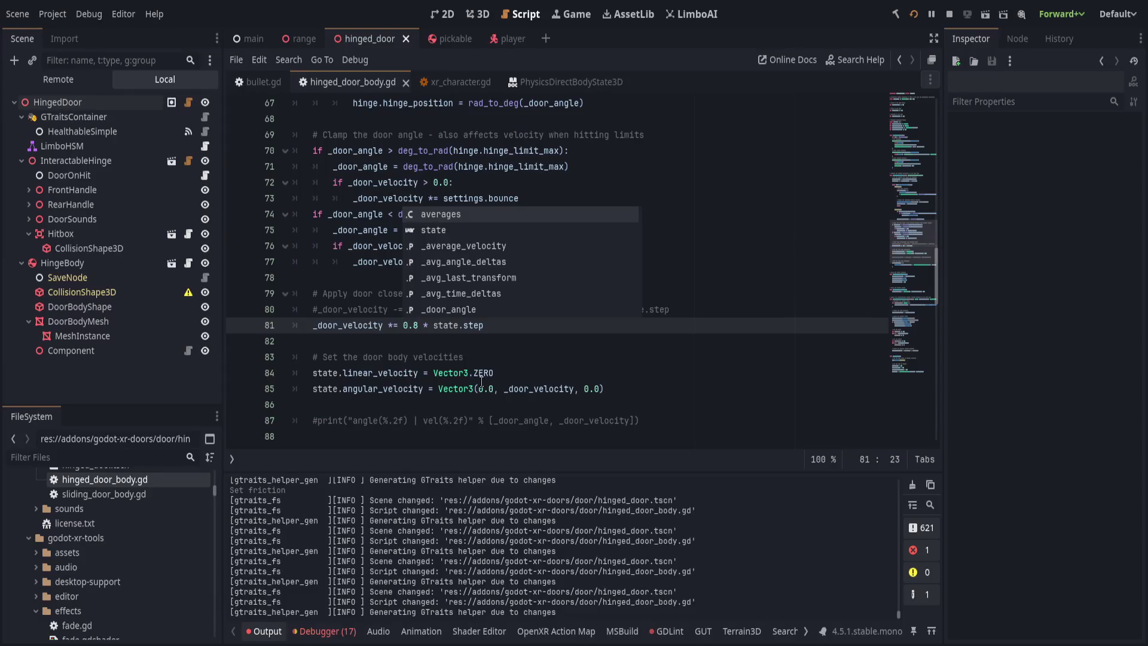
pyautogui.click(433, 354)
pyautogui.doubleClick(411, 324)
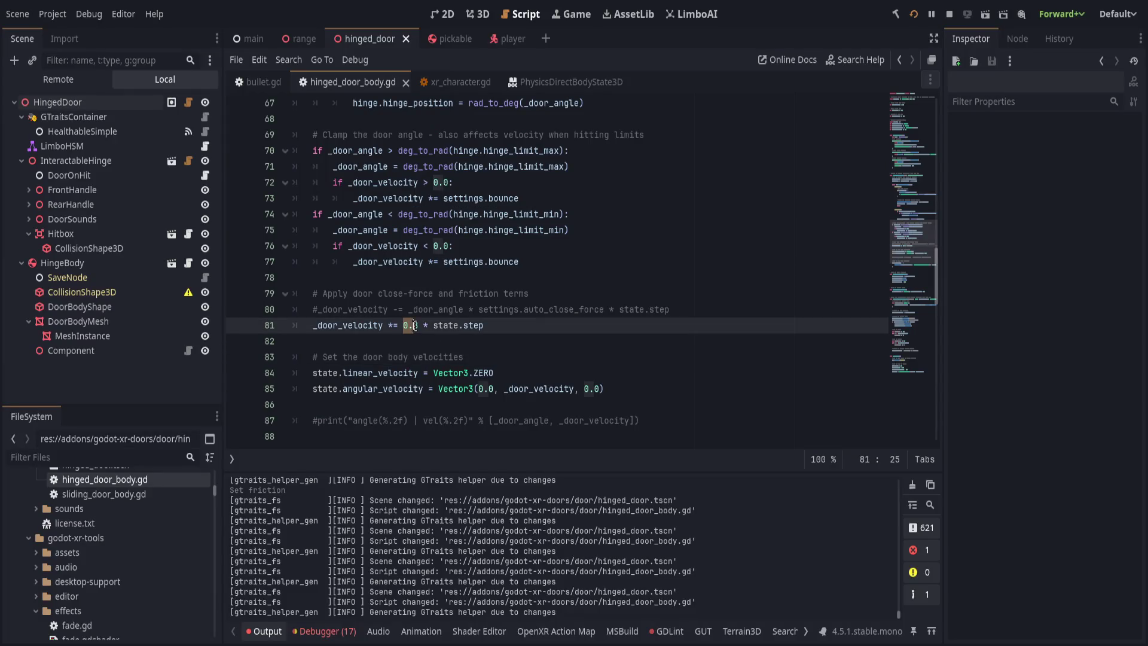
# - Test small line 81 factors 0.001, 0.9 and 0.99, saving after each change
pyautogui.write('0.001')
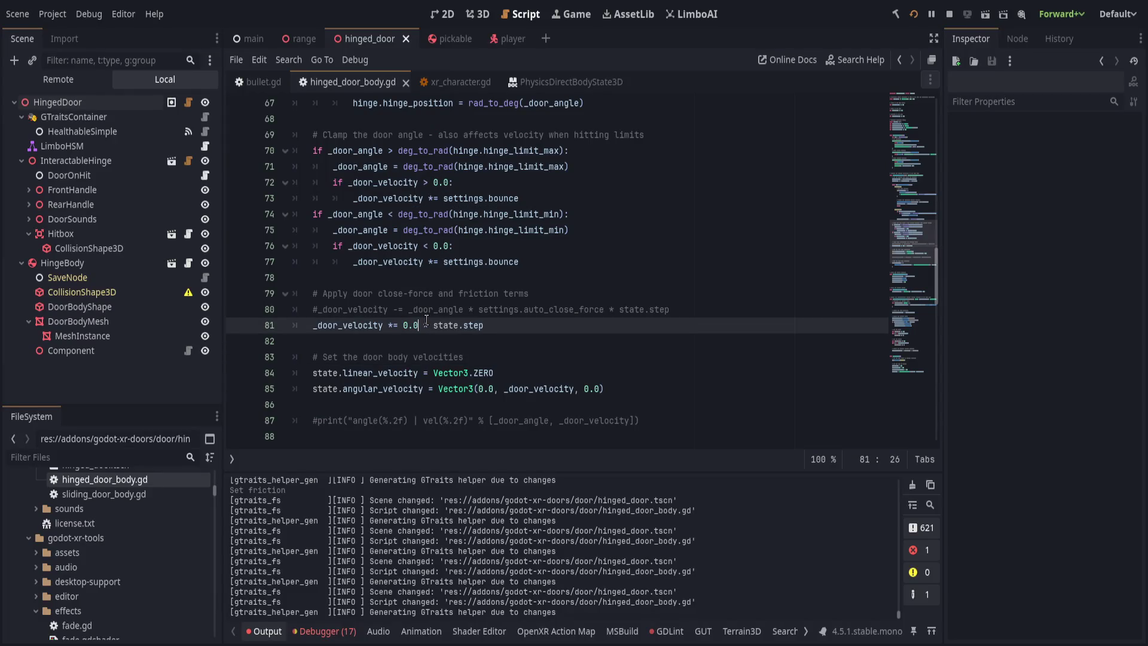
pyautogui.hotkey('ctrl', 's')
pyautogui.press('Left')
pyautogui.press('Left')
pyautogui.press('Left')
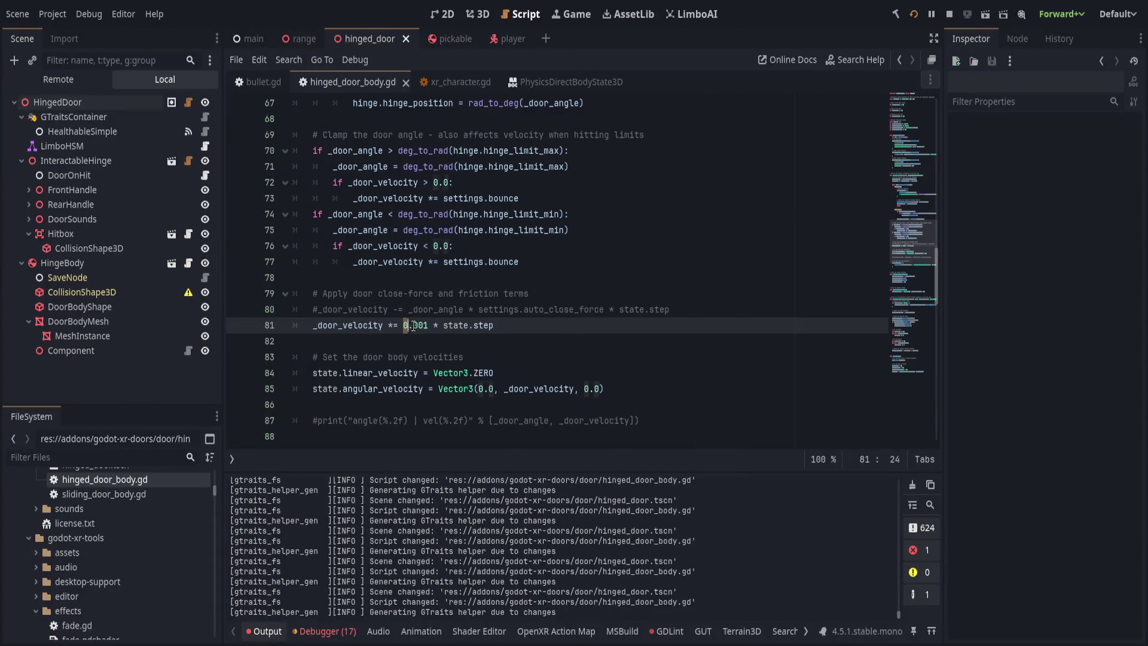
pyautogui.write('0.9')
pyautogui.hotkey('shift', 'End')
pyautogui.press('Delete')
pyautogui.hotkey('ctrl', 's')
pyautogui.write('9')
pyautogui.hotkey('ctrl', 's')
pyautogui.hotkey('ctrl', 's')
pyautogui.press('Left')
pyautogui.press('Left')
pyautogui.press('Left')
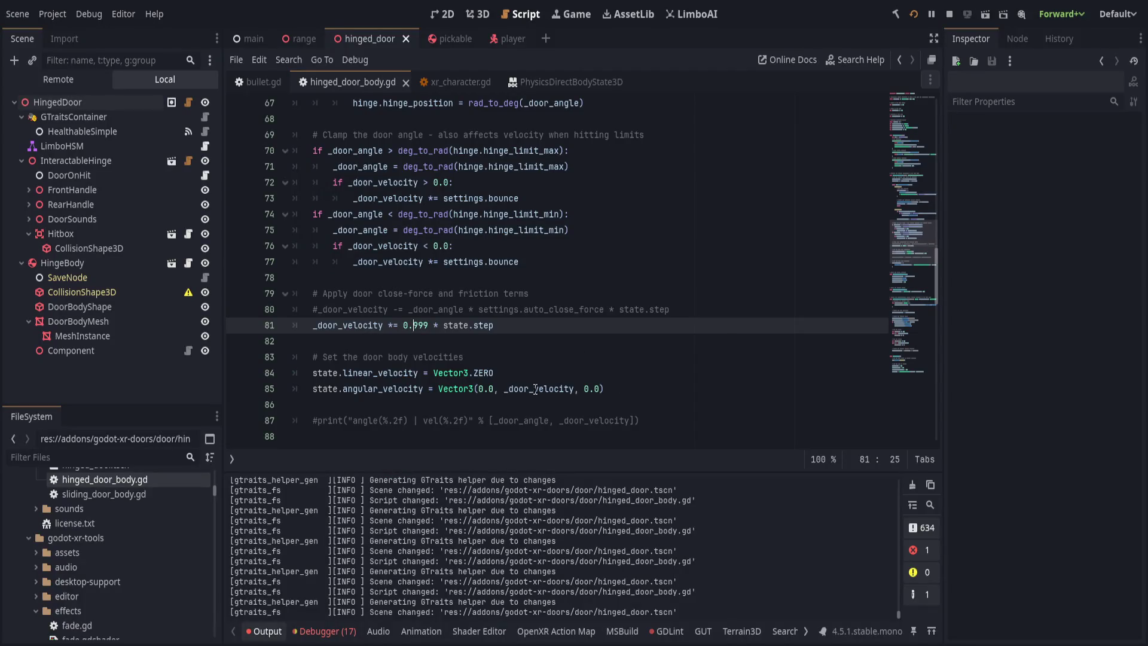
# - Replace the 0.999 factor with 10.0, then 100.0, then 50.0, saving each
pyautogui.doubleClick(355, 328)
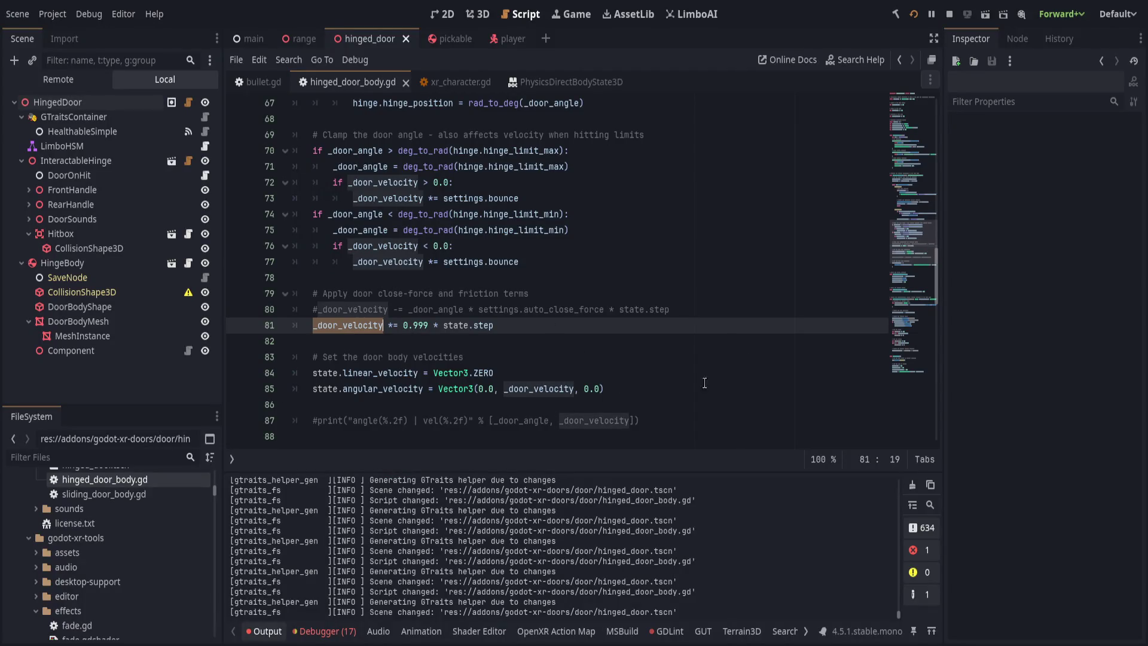
pyautogui.scroll(-1, 700, 384)
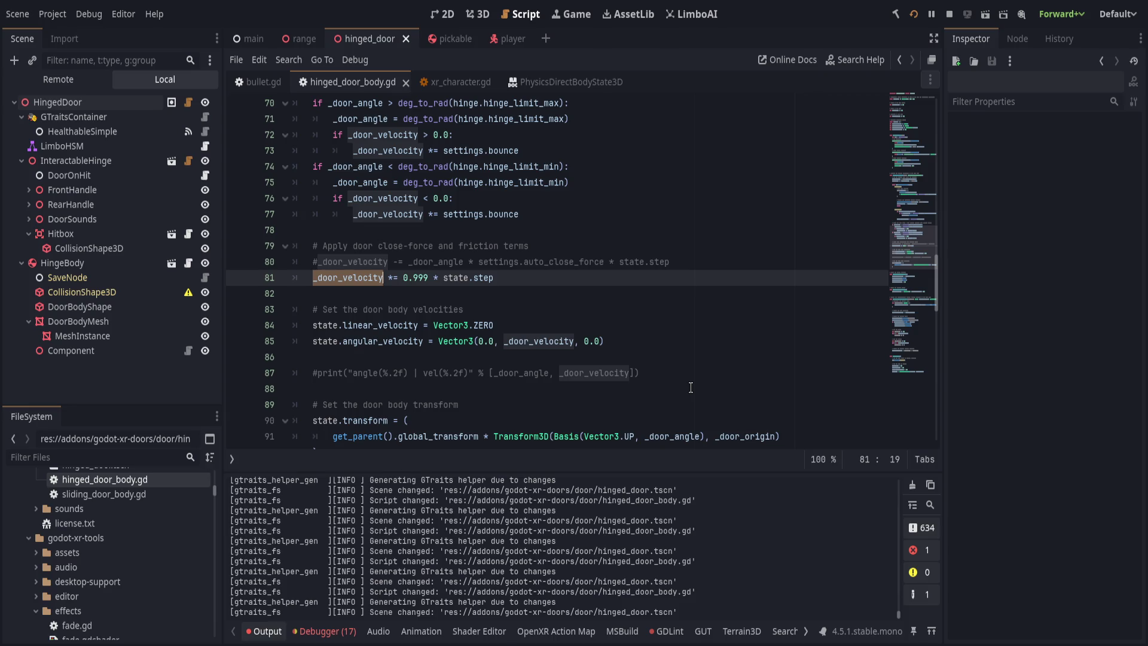
pyautogui.scroll(1, 691, 387)
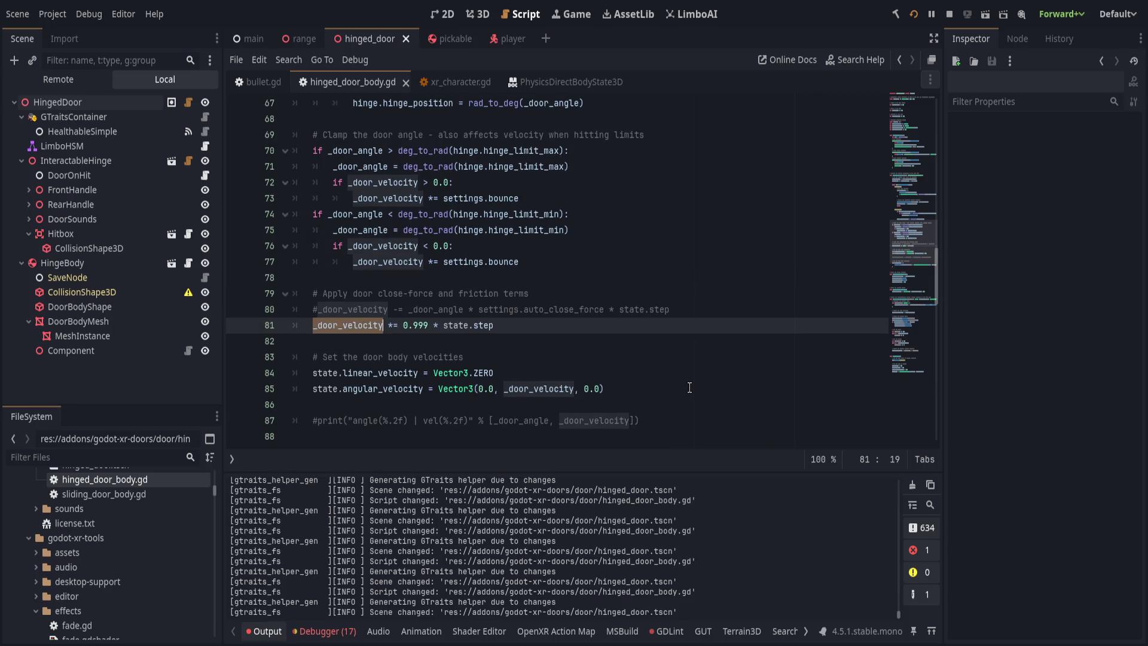
pyautogui.moveTo(403, 326); pyautogui.dragTo(433, 325)
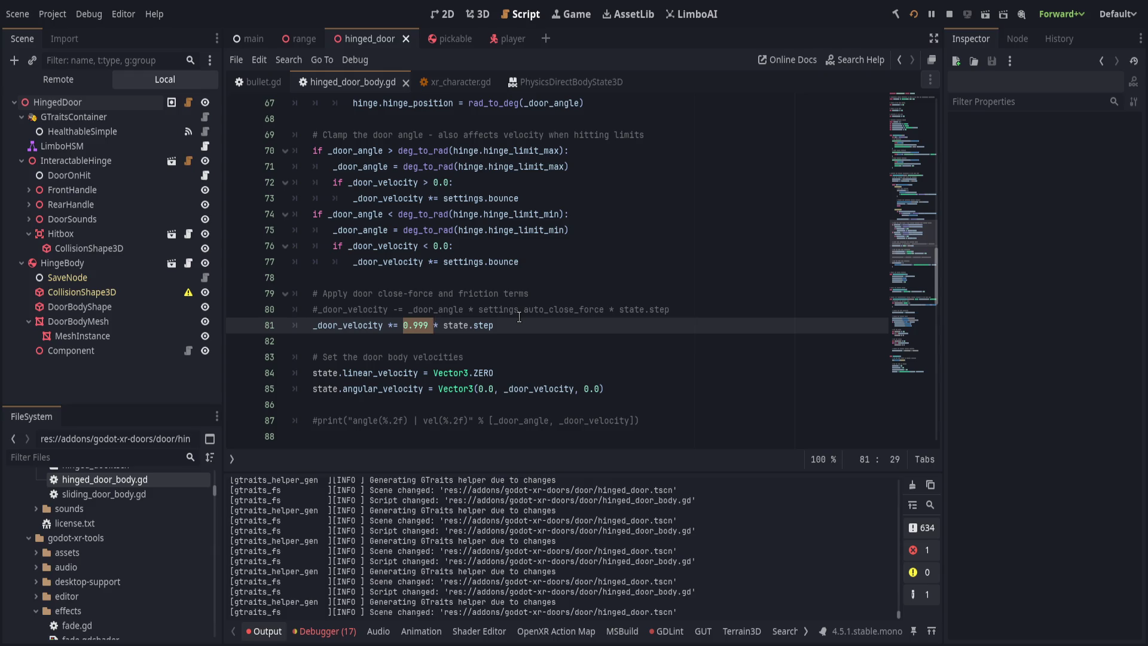
pyautogui.write('10.0')
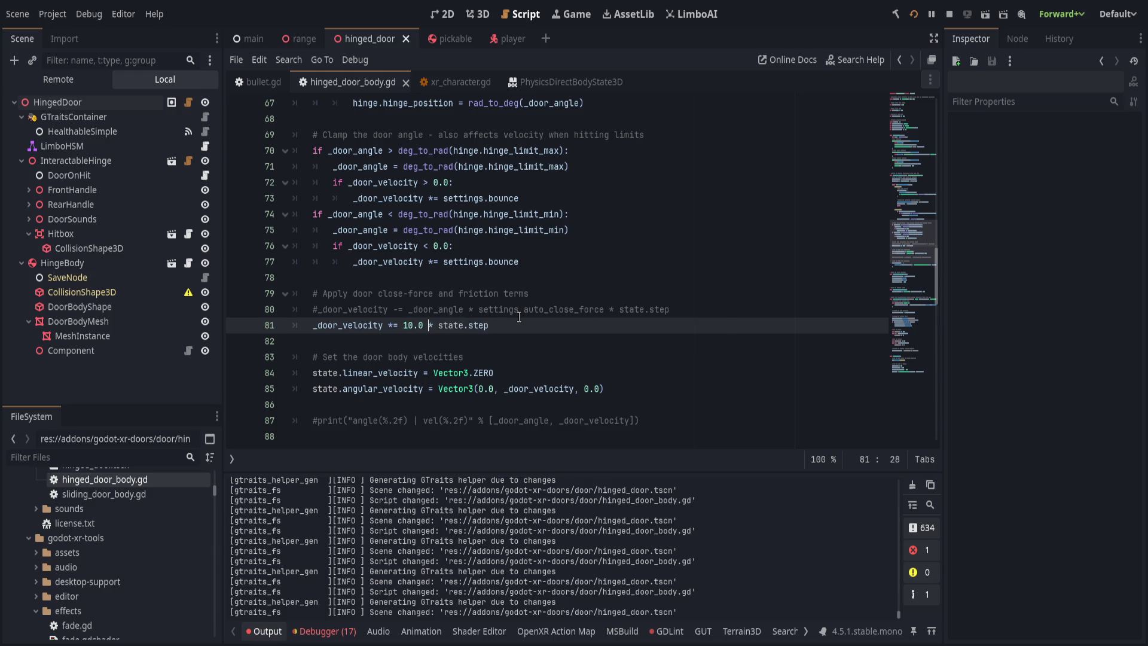
pyautogui.hotkey('ctrl', 's')
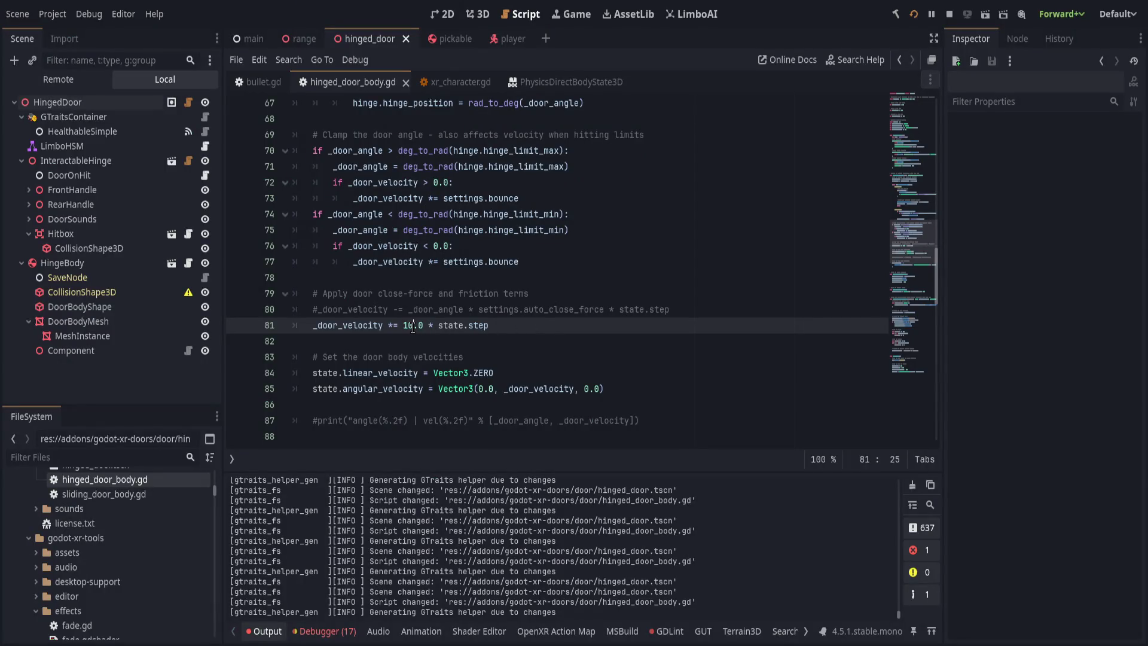
pyautogui.write('00.0 * state.step')
pyautogui.hotkey('ctrl', 's')
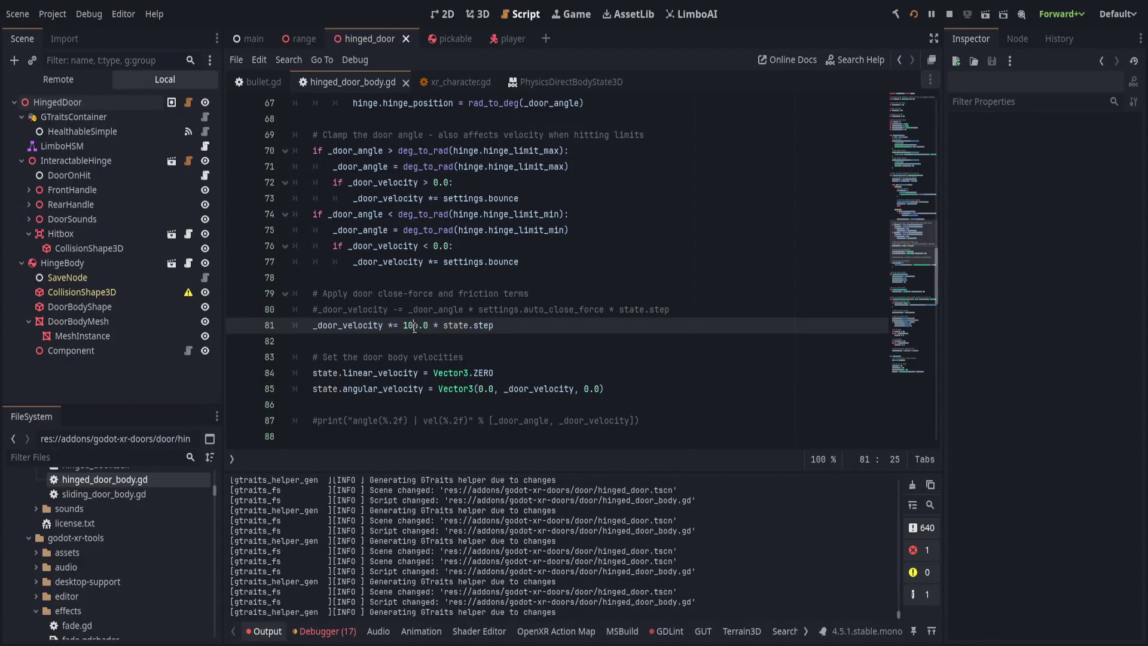
pyautogui.doubleClick(414, 328)
pyautogui.write('50..0 * state.step')
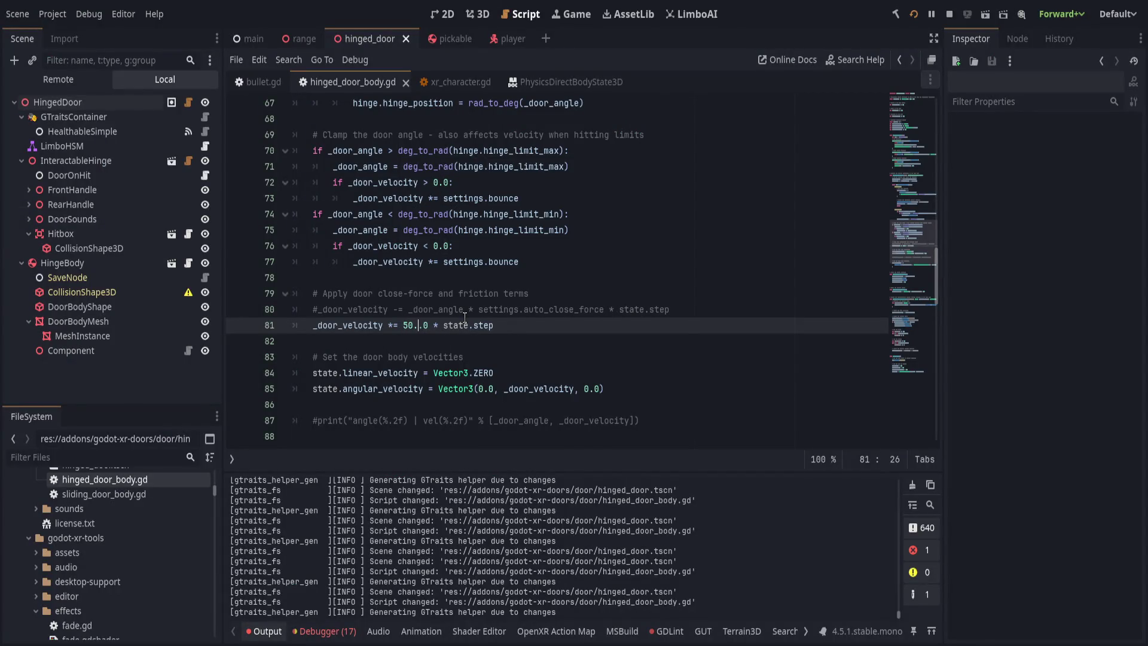
pyautogui.hotkey('ctrl', 's')
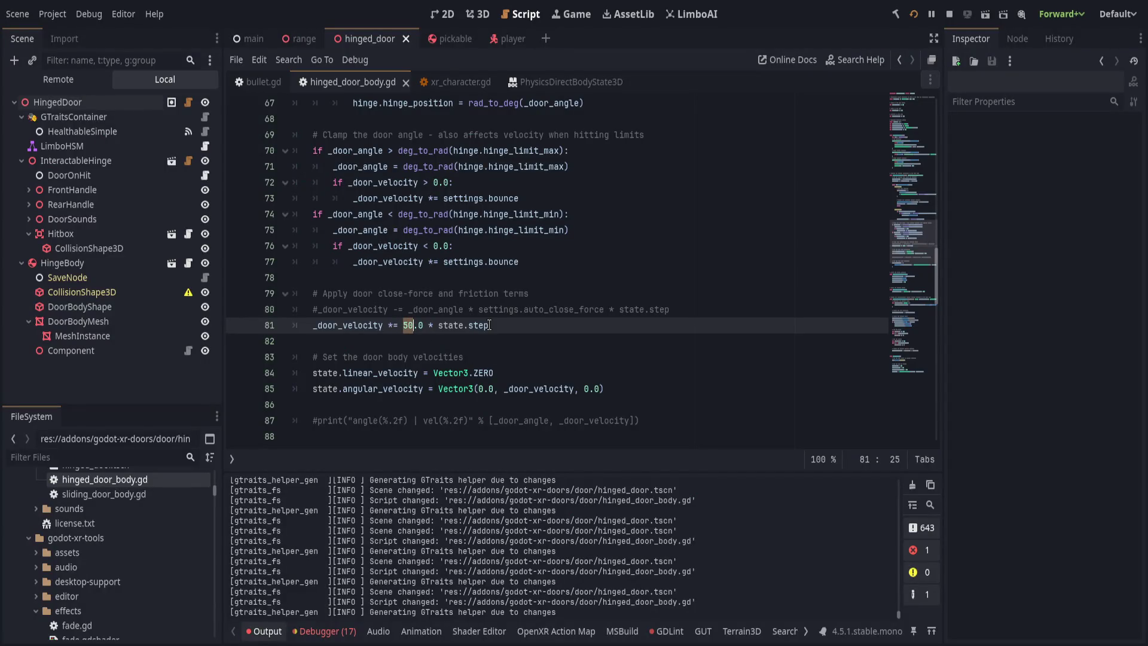
# - Try factors 24.0, 90.0 and 80.0, then settle on 50.0 and save
pyautogui.write('2')
pyautogui.write('4')
pyautogui.hotkey('ctrl', 's')
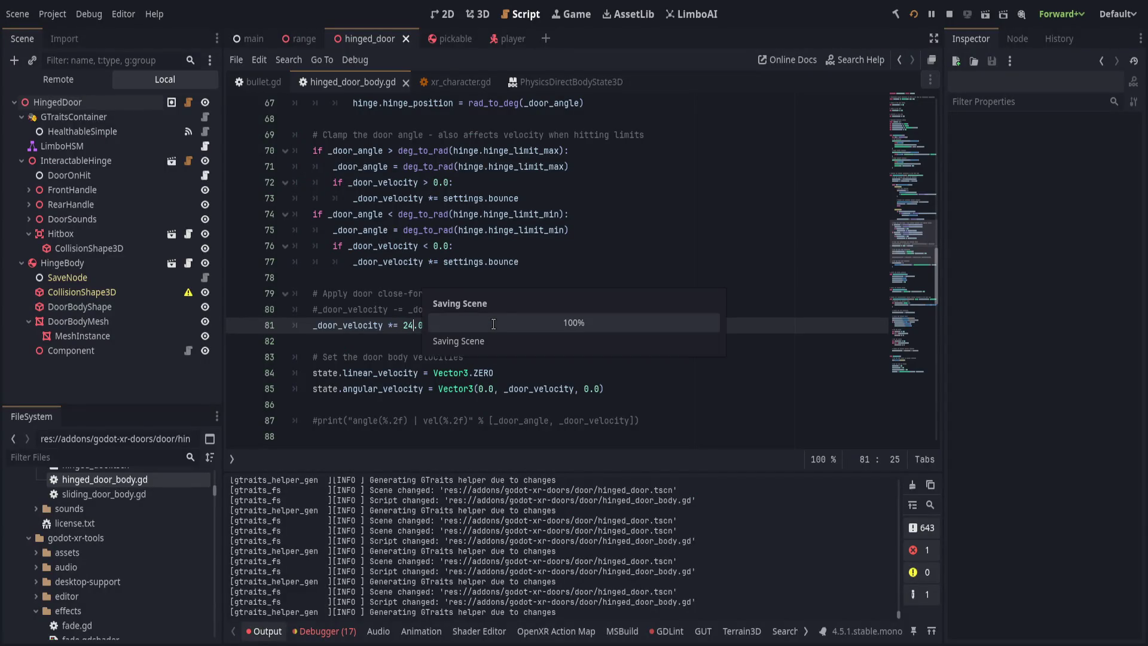
pyautogui.press('Left')
pyautogui.press('Left')
pyautogui.press('Left')
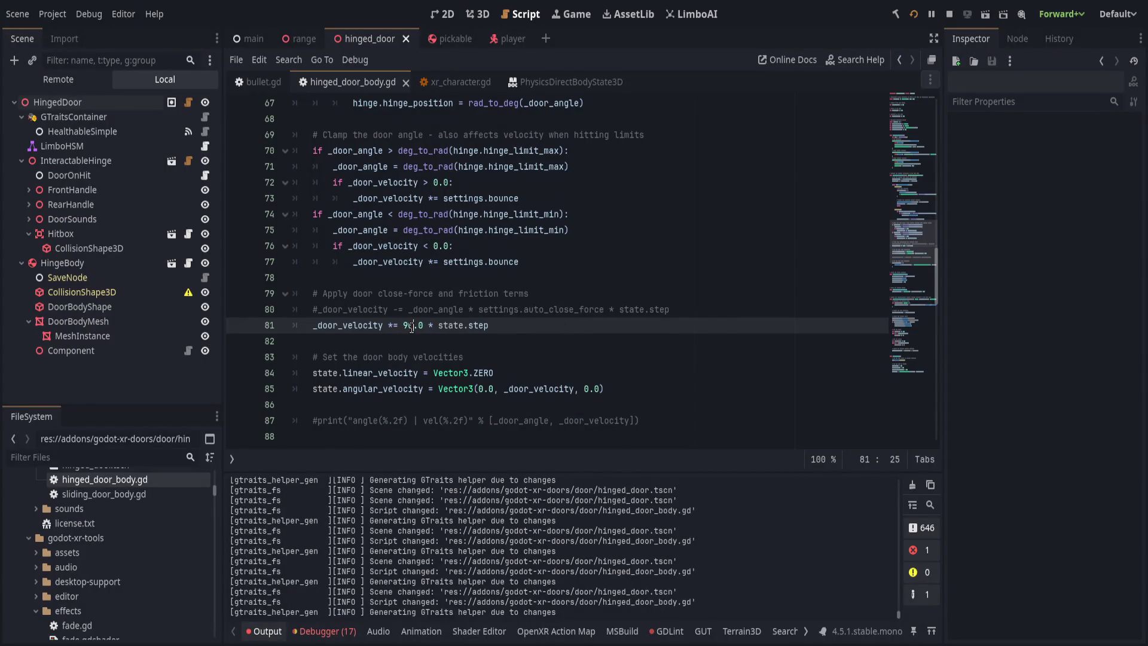
pyautogui.hotkey('ctrl', 's')
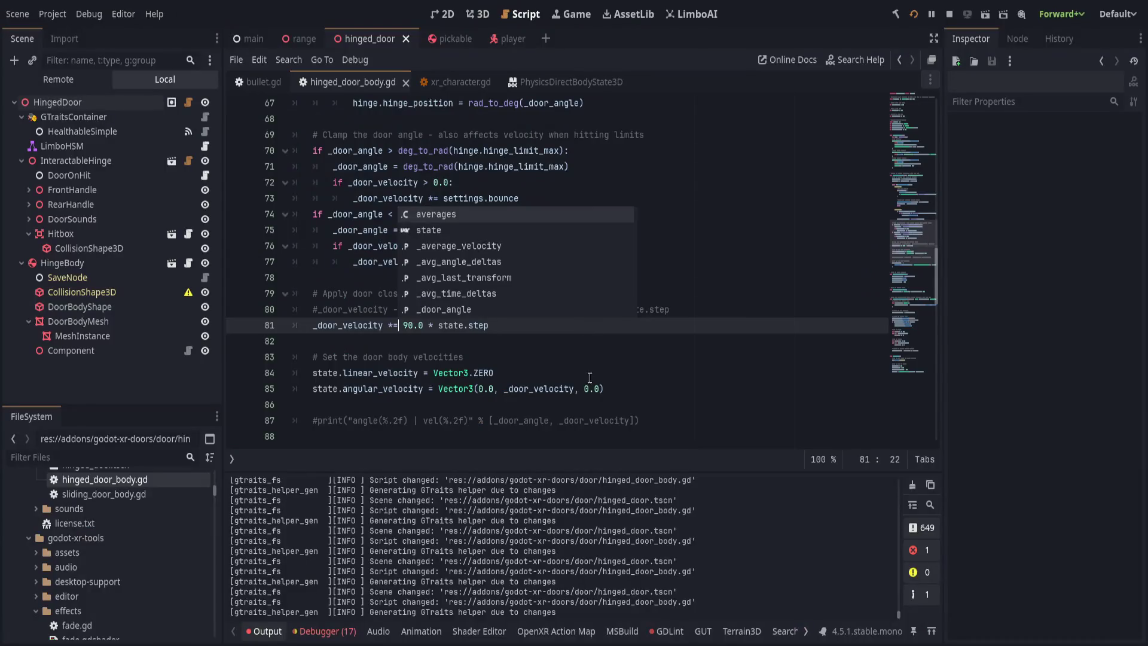
pyautogui.click(545, 360)
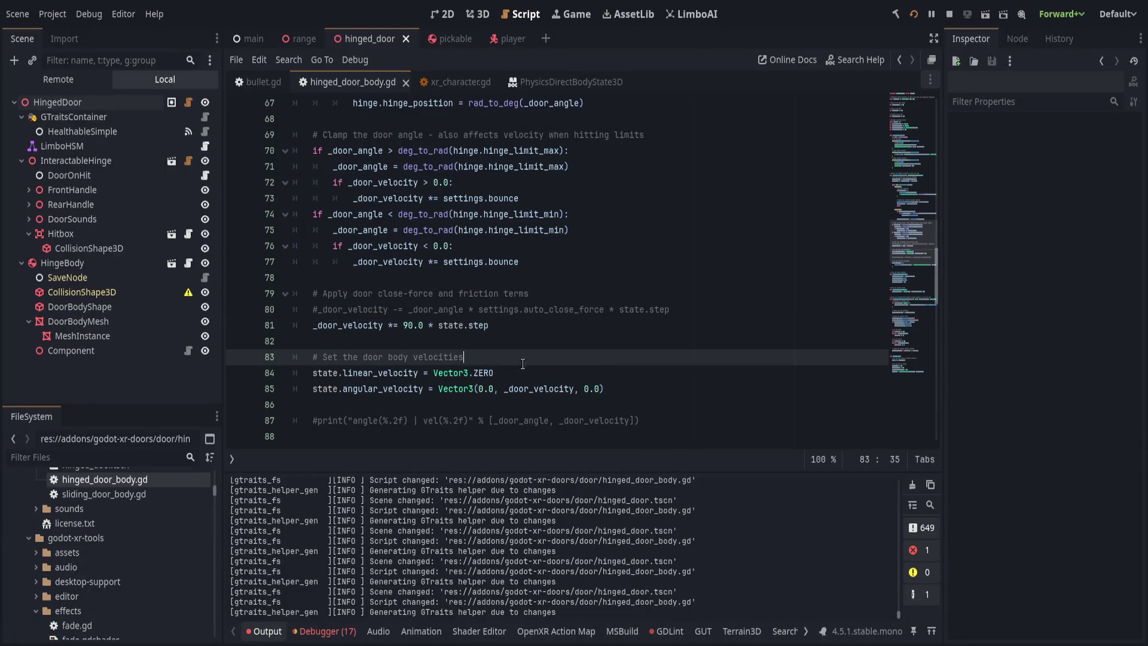
pyautogui.click(412, 326)
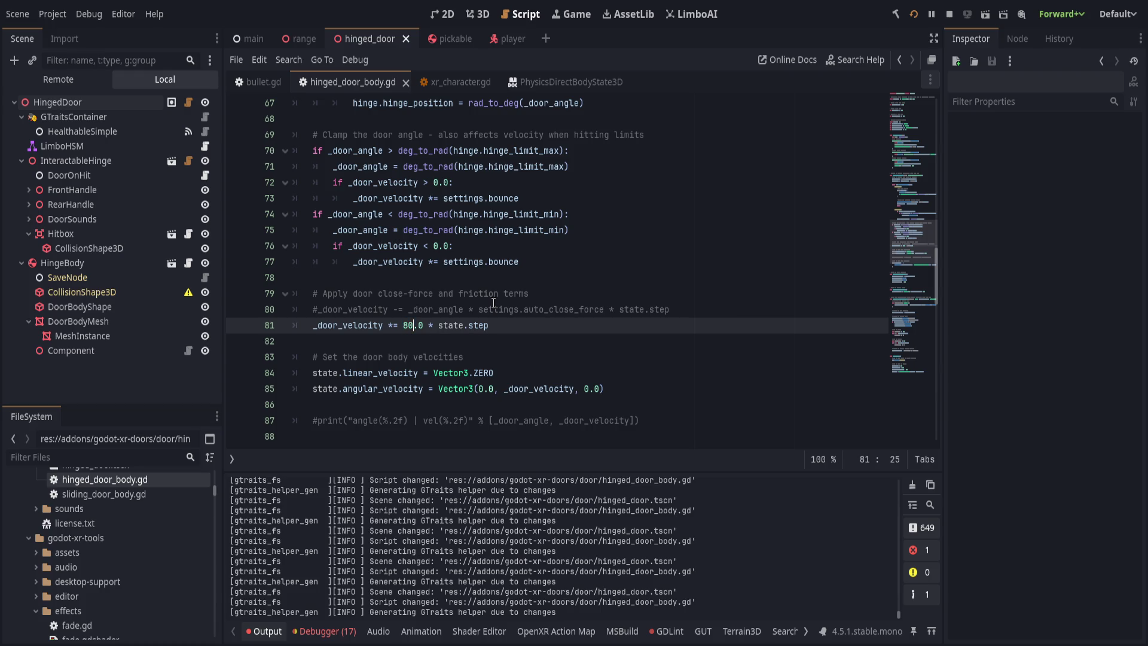
pyautogui.hotkey('ctrl', 's')
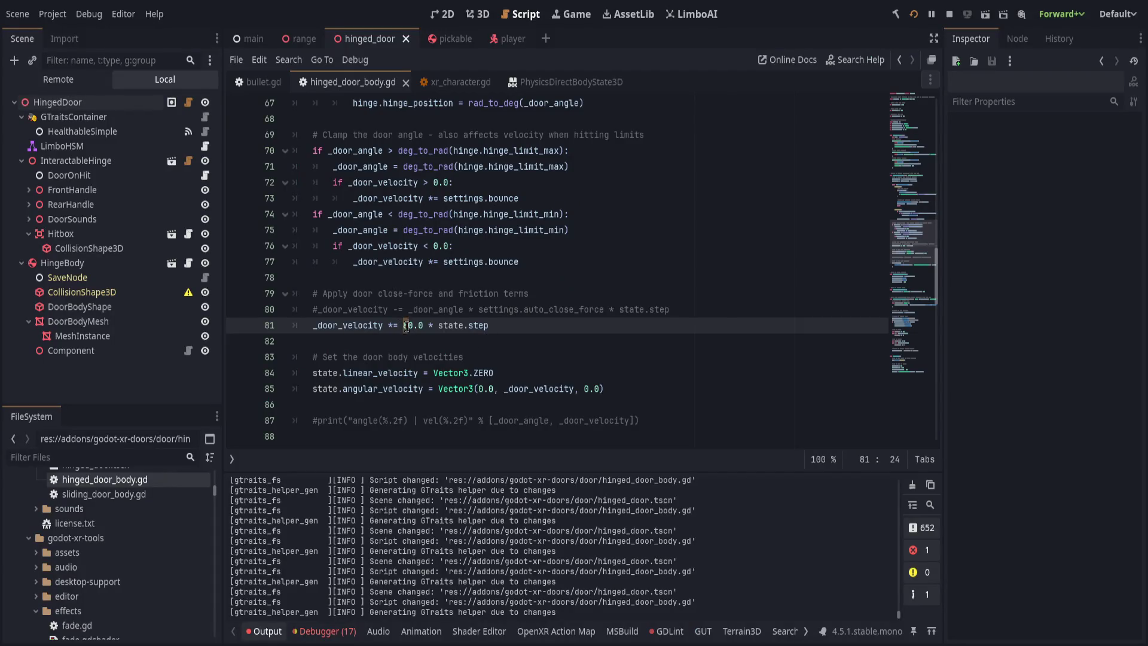
pyautogui.press('BackSpace')
pyautogui.write('5')
pyautogui.hotkey('ctrl', 's')
# - Negate state.angular_velocity.y on line 46 and save the script for a VR test
pyautogui.scroll(1, 431, 383)
pyautogui.click(442, 309)
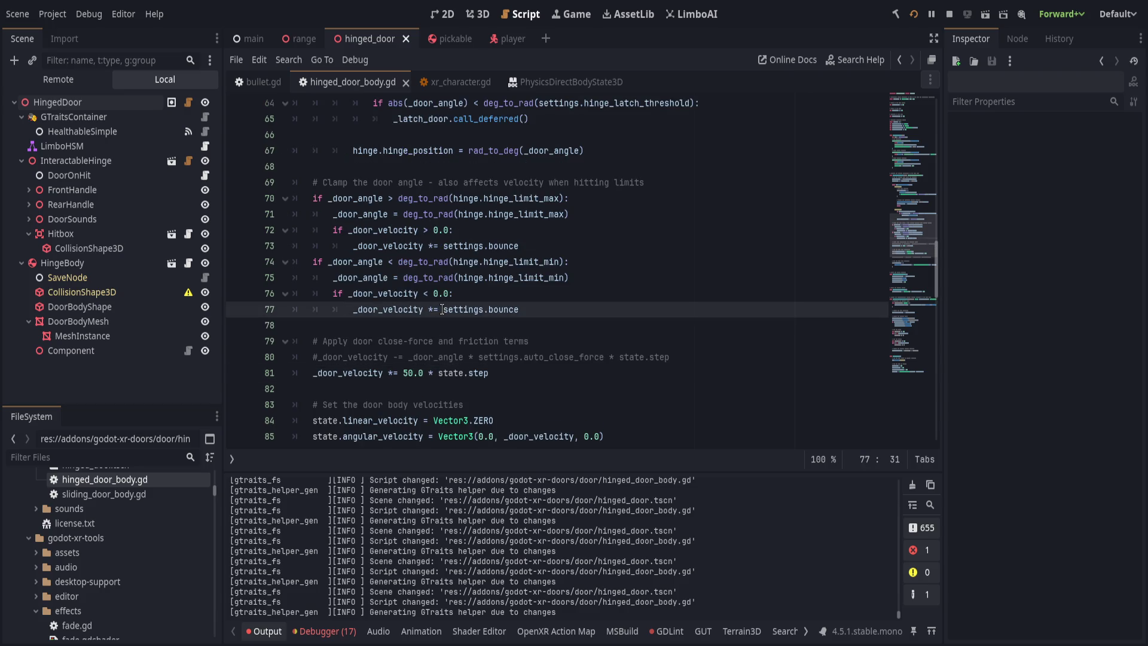
pyautogui.scroll(9, 462, 311)
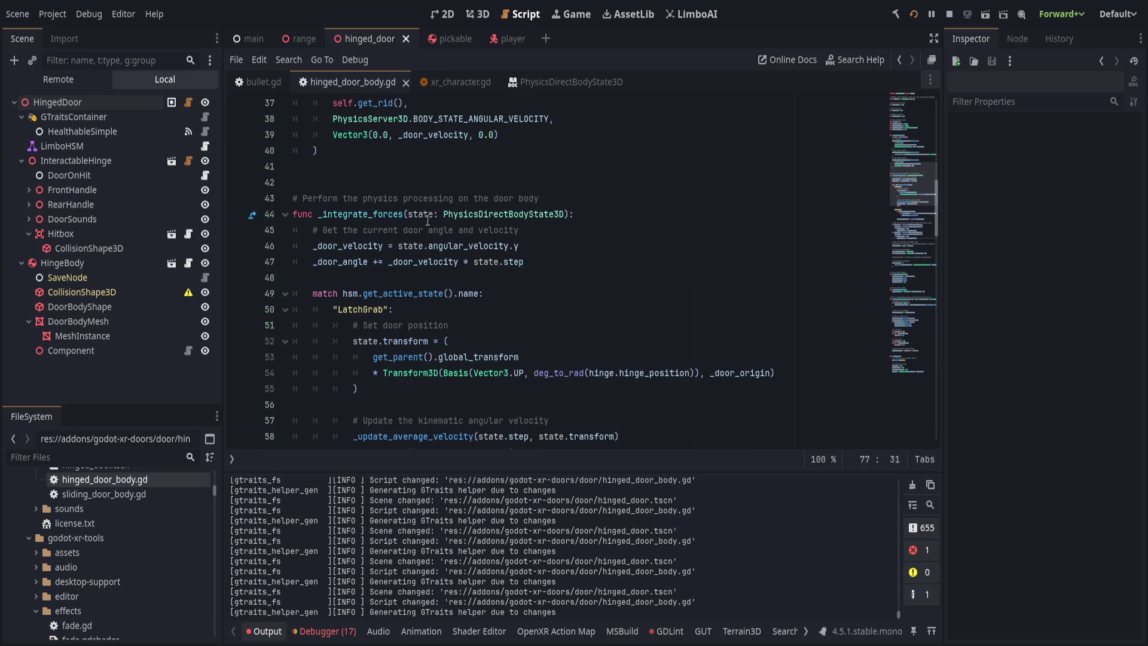
pyautogui.click(394, 246)
pyautogui.write('-')
pyautogui.hotkey('ctrl', 's')
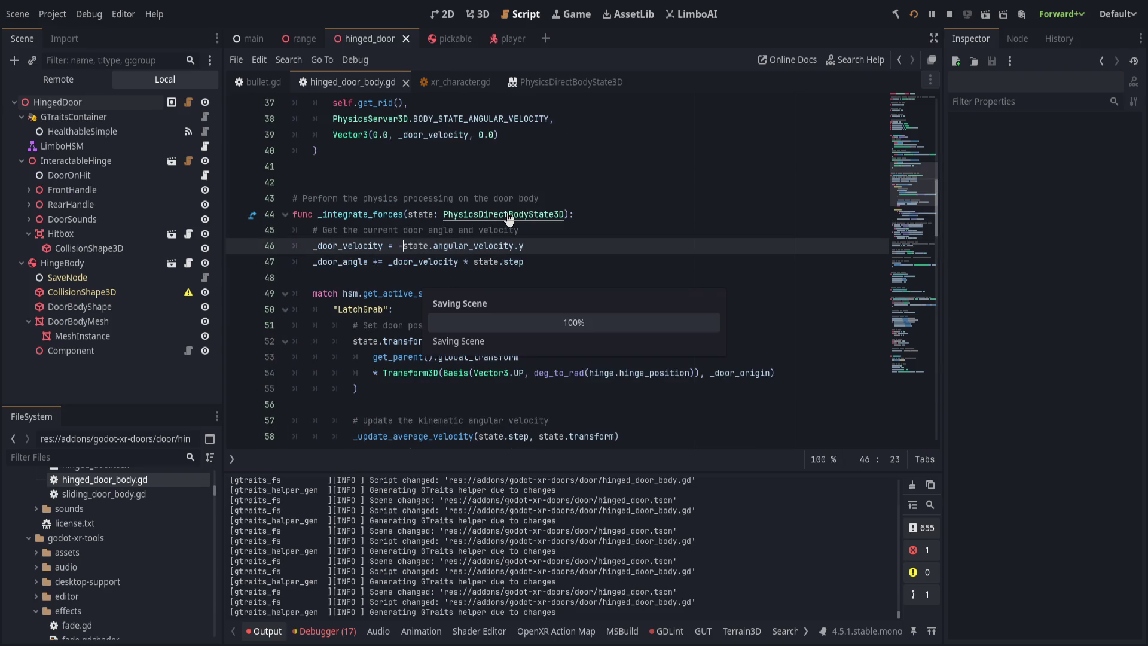
pyautogui.press('Left')
pyautogui.press('Left')
pyautogui.press('Left')
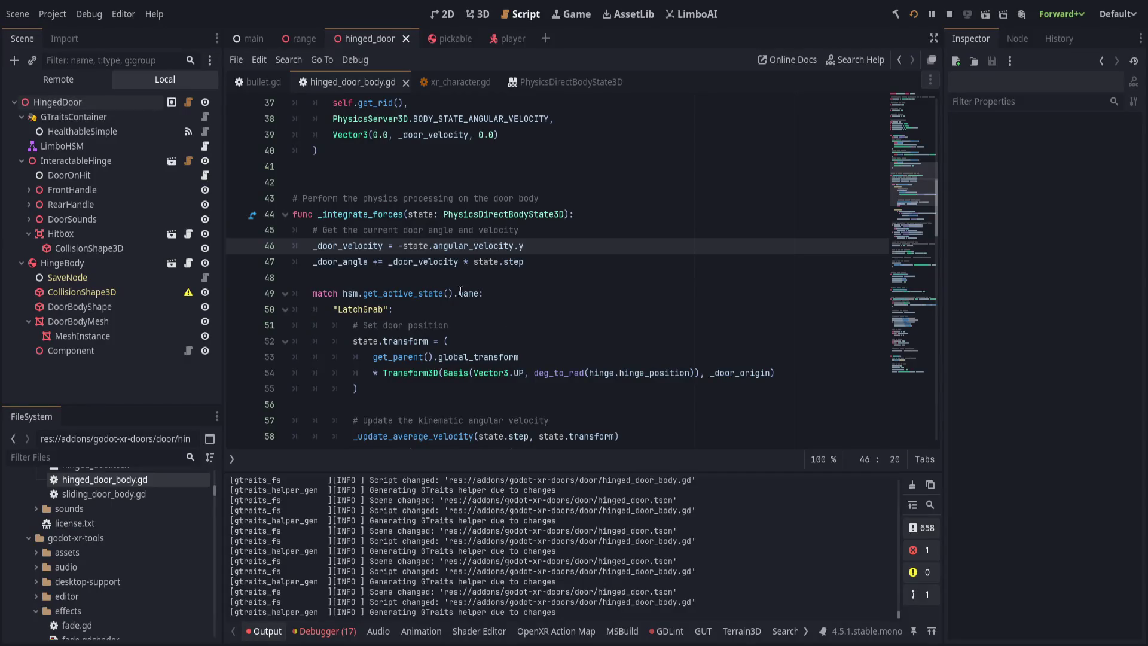
pyautogui.press('Down')
pyautogui.press('Up')
pyautogui.press('End')
pyautogui.scroll(-5, 455, 335)
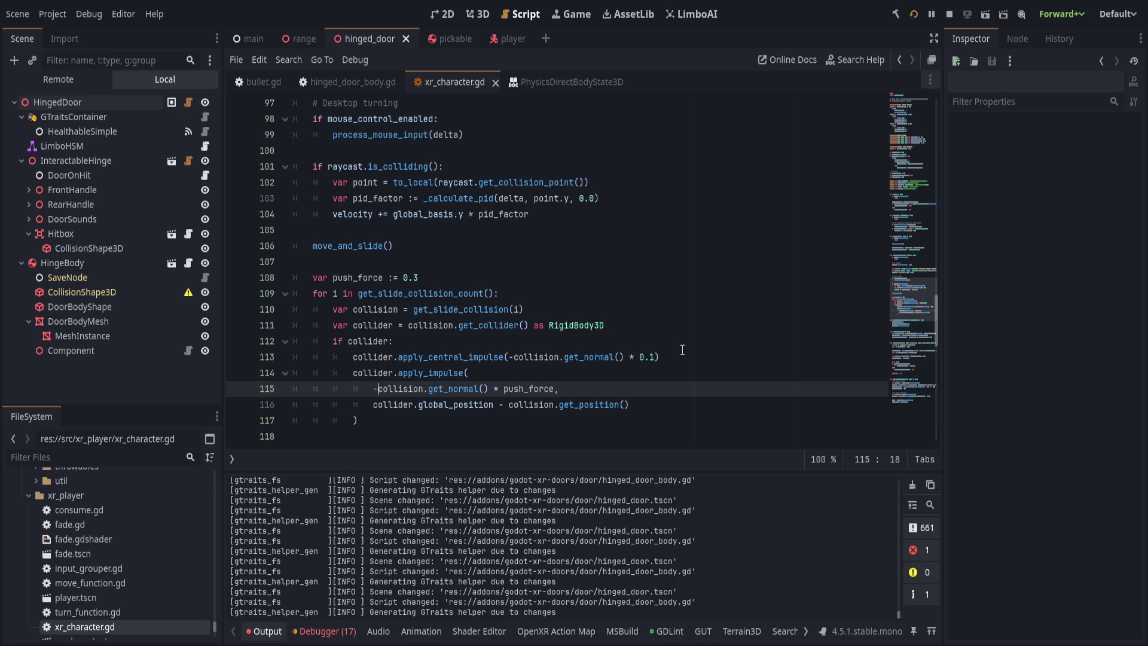
pyautogui.press('End')
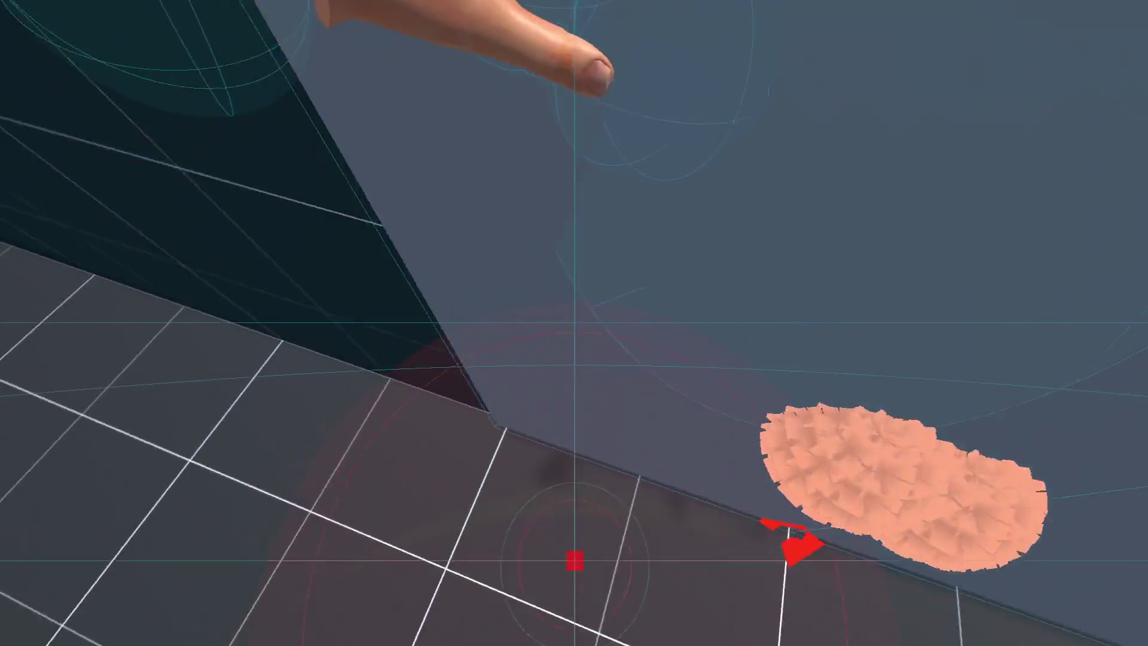
pyautogui.press('`')
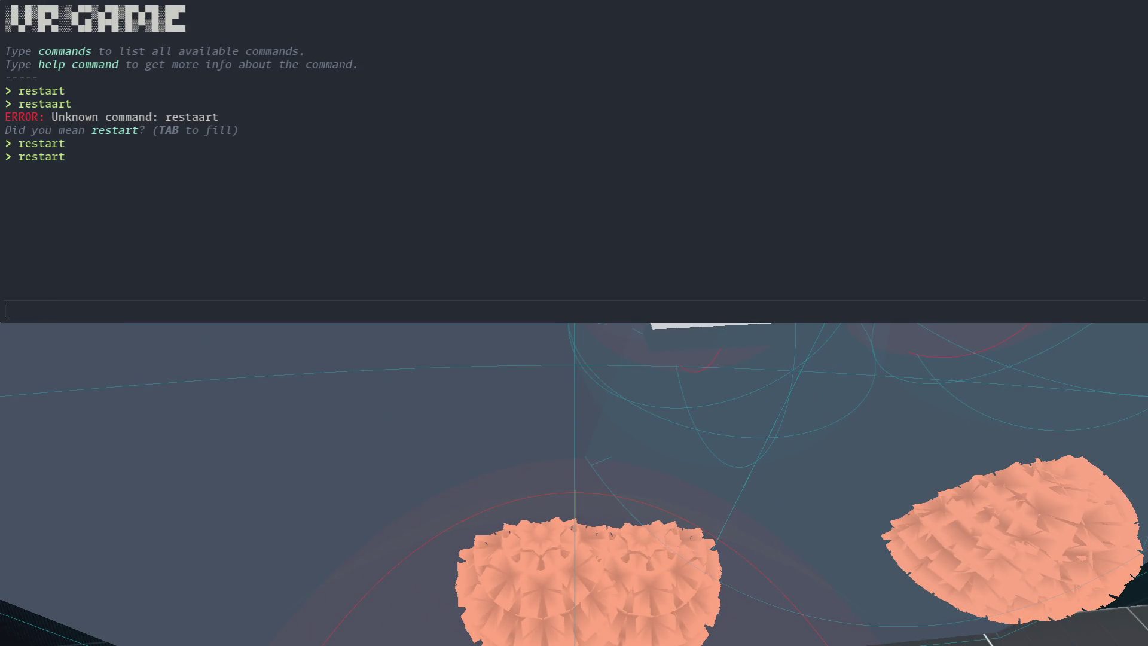
pyautogui.press('`')
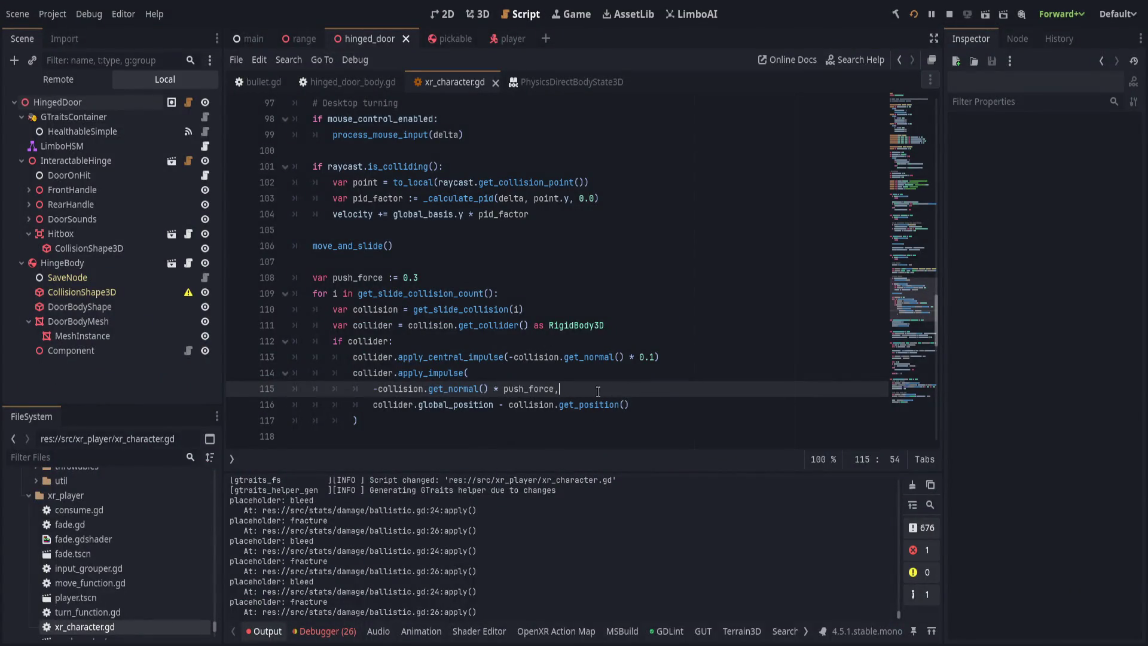
pyautogui.click(669, 361)
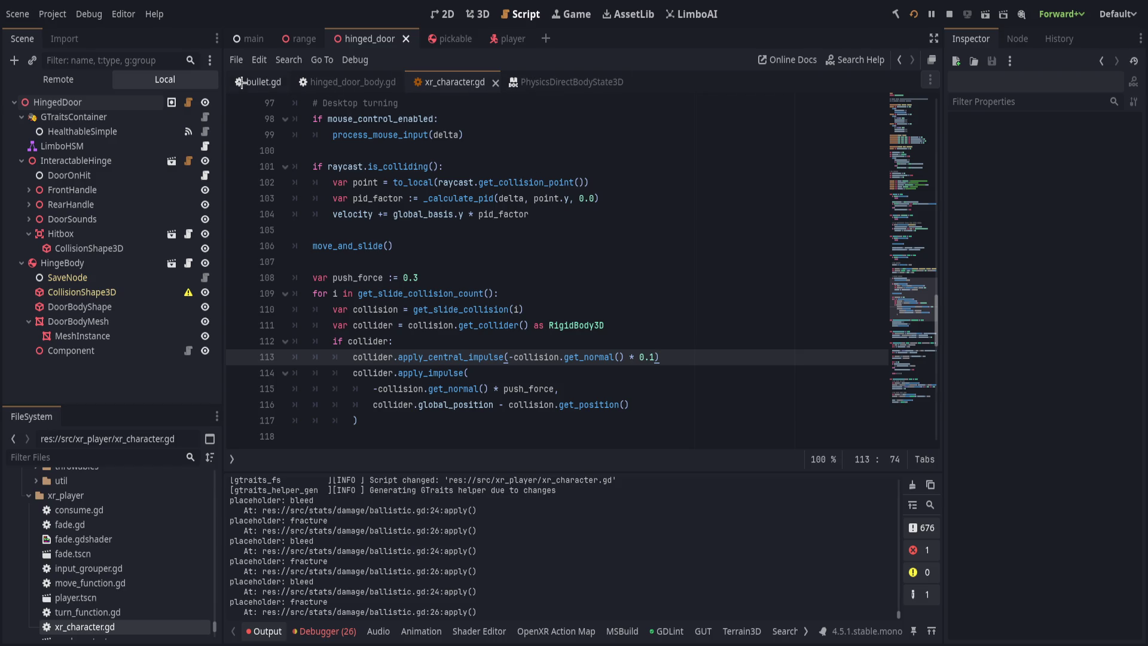
pyautogui.click(347, 82)
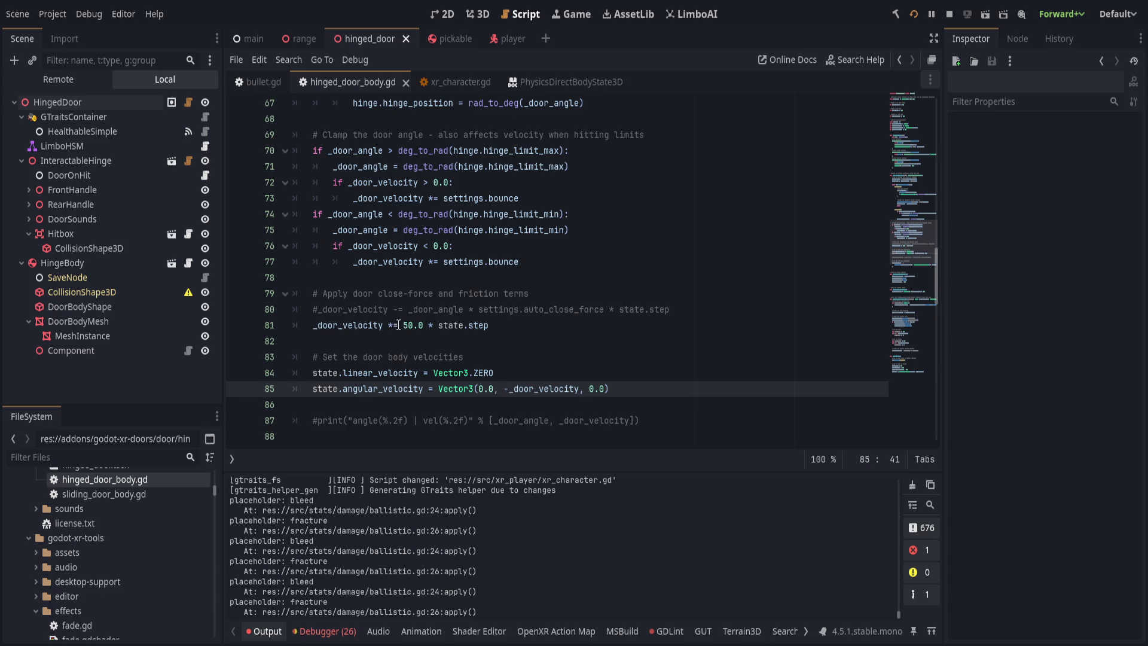
# - Uncomment the auto-close force line and nest it under 'if settings.auto_close_enabled:'
pyautogui.click(318, 310)
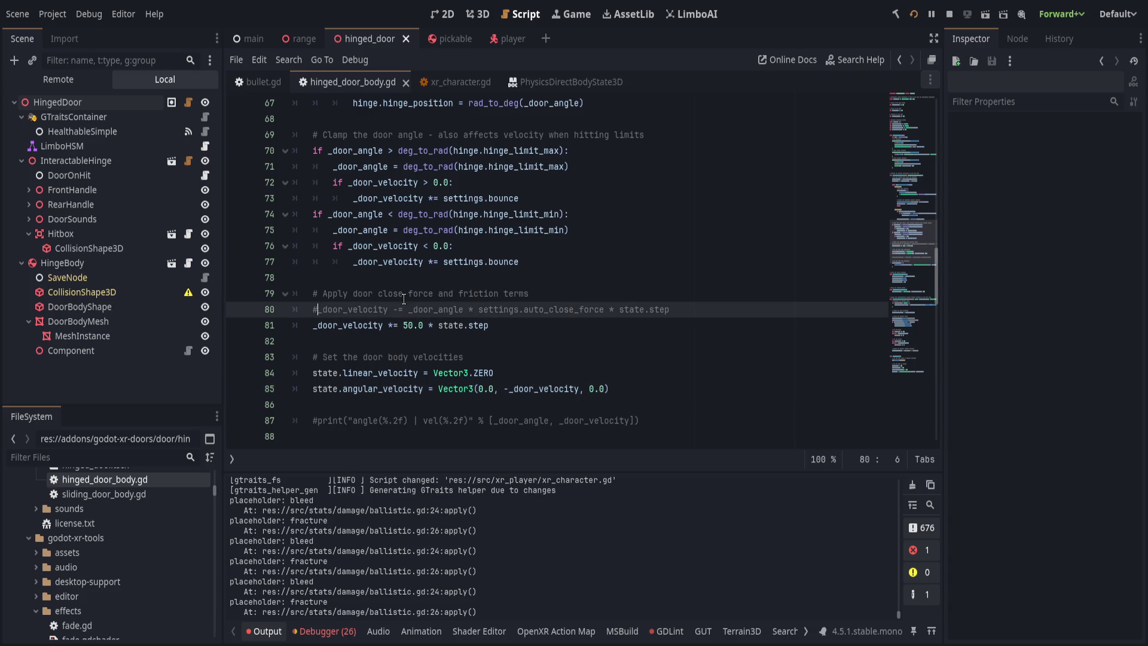
pyautogui.press('BackSpace')
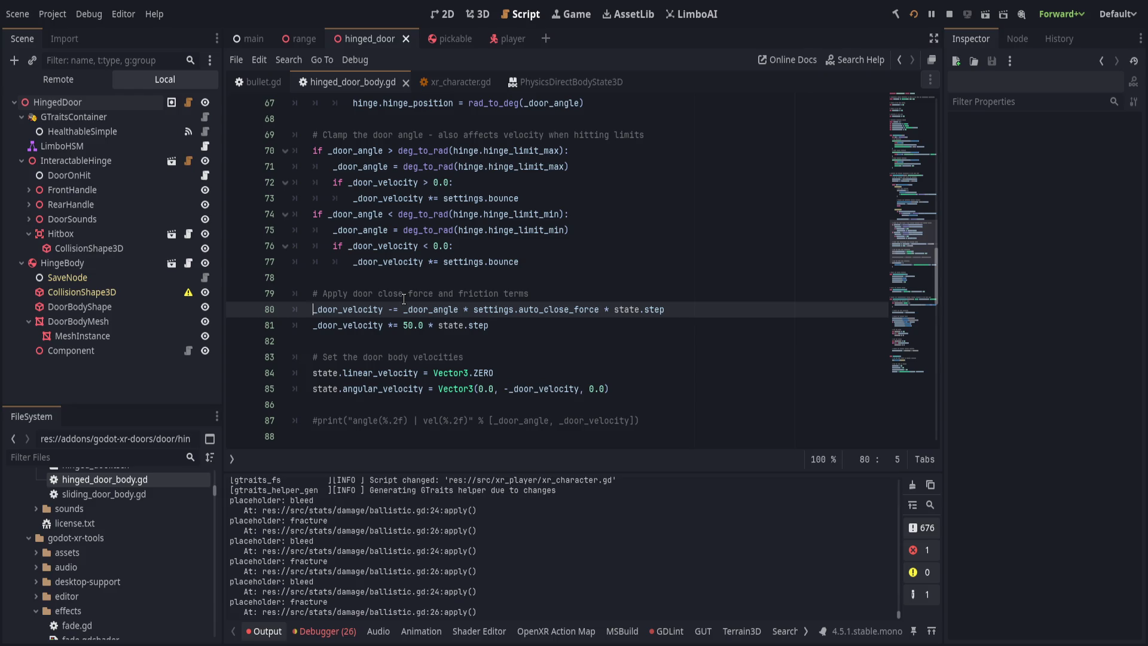
pyautogui.hotkey('ctrl', 'shift', 'Return')
pyautogui.write('if setting')
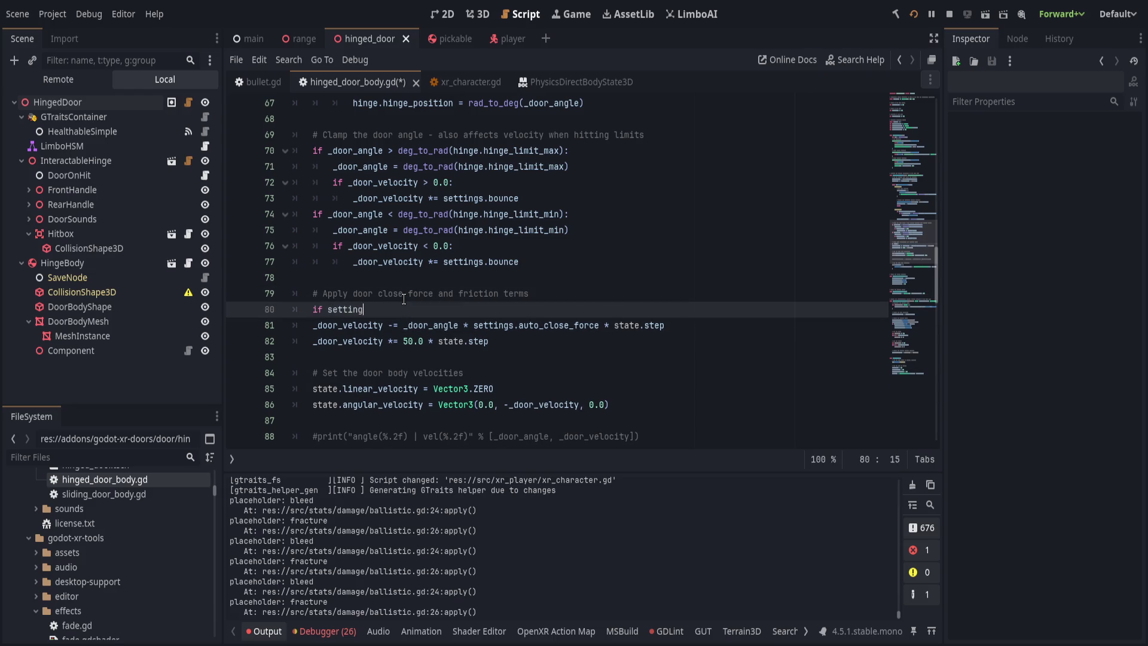
pyautogui.write('s.auto')
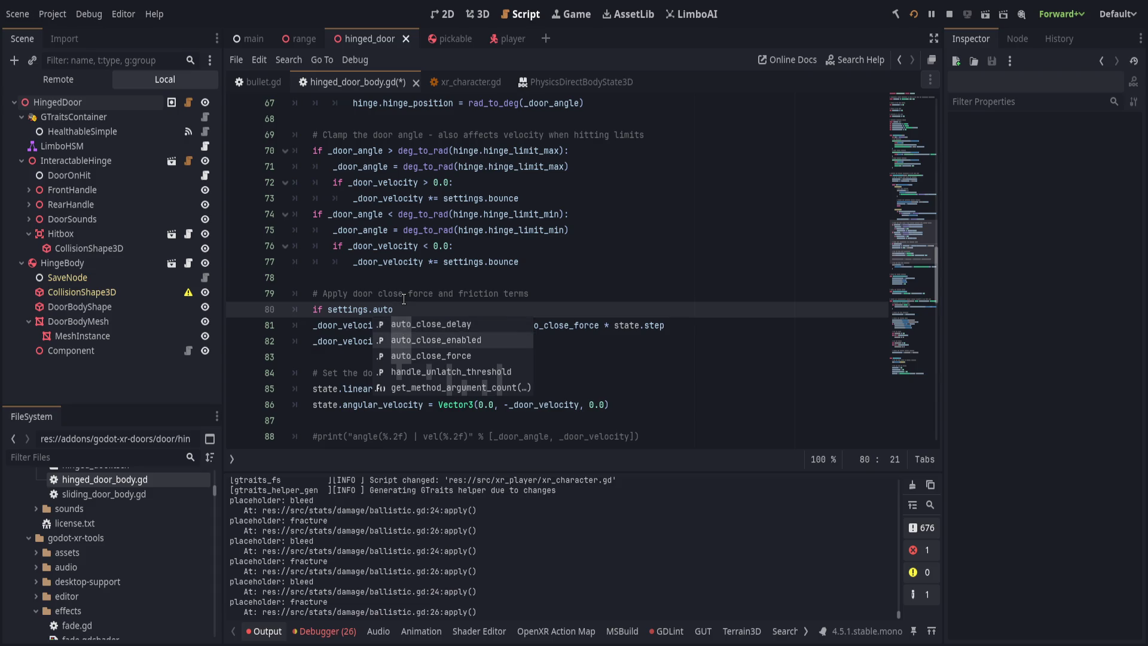
pyautogui.press('Return')
pyautogui.press('Down')
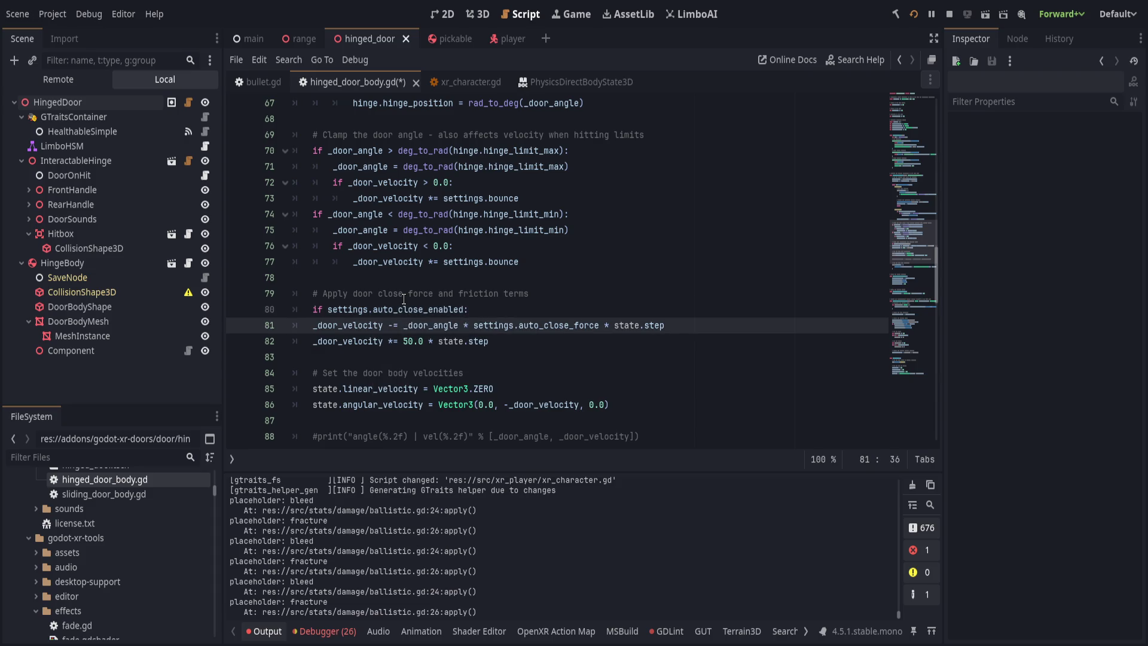
pyautogui.press('Home')
pyautogui.press('Tab')
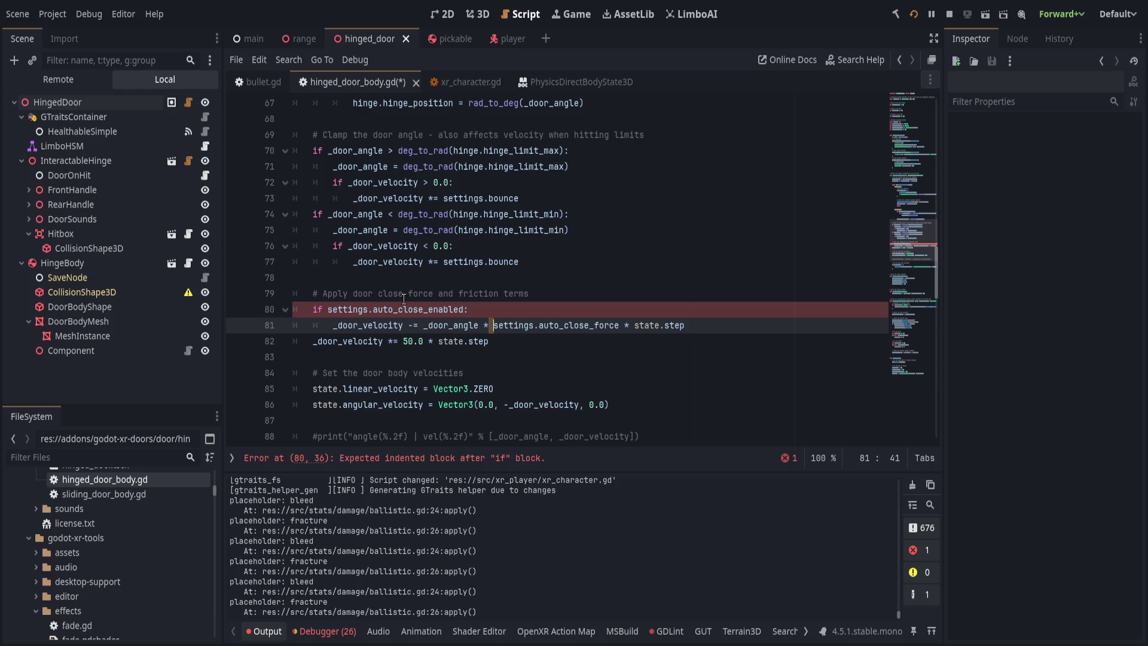
pyautogui.press('End')
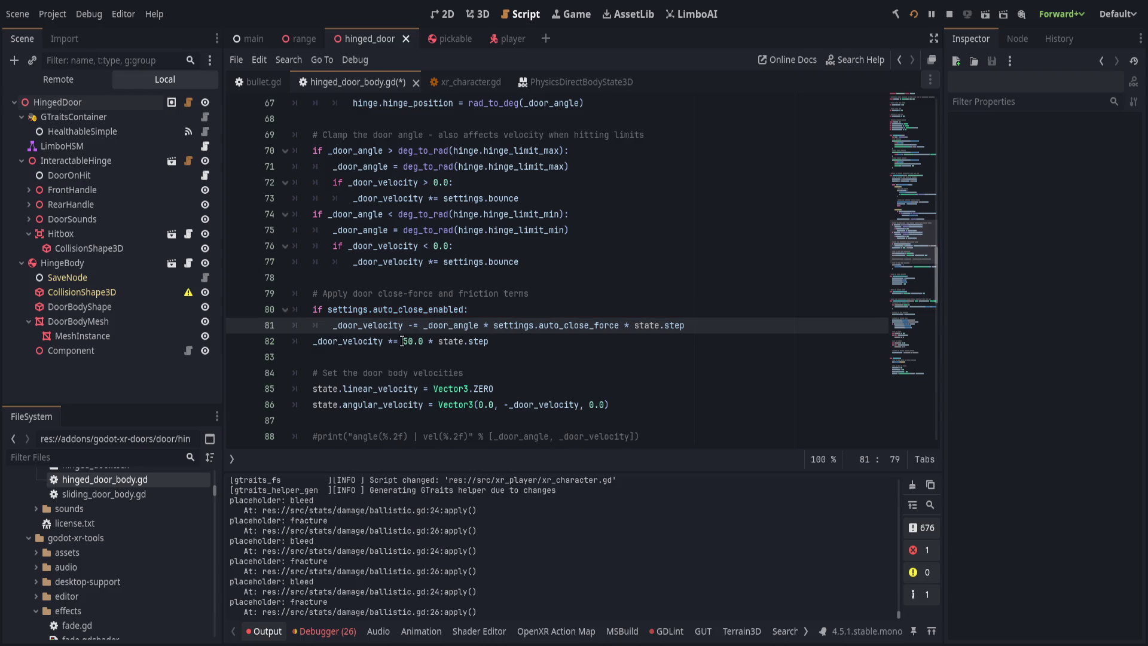
# - Change the 50.0 factor on line 82 to '1.0 - settings.friction', save, and restart the VR scene
pyautogui.doubleClick(402, 341)
pyautogui.write('1.0 - ')
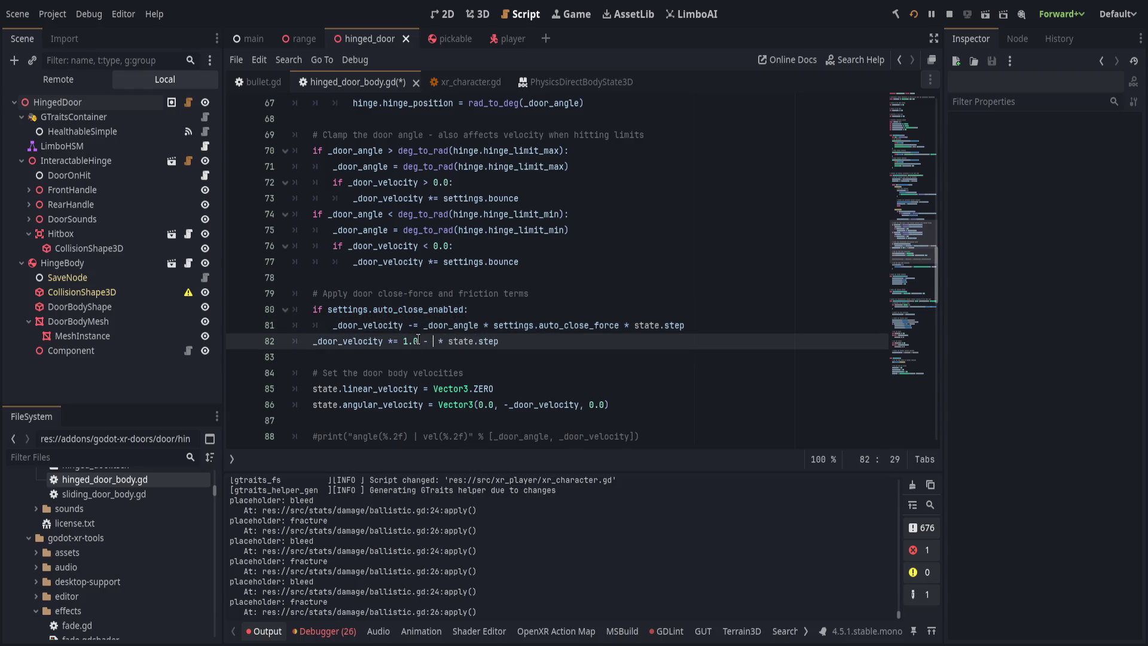
pyautogui.write('settings.fri')
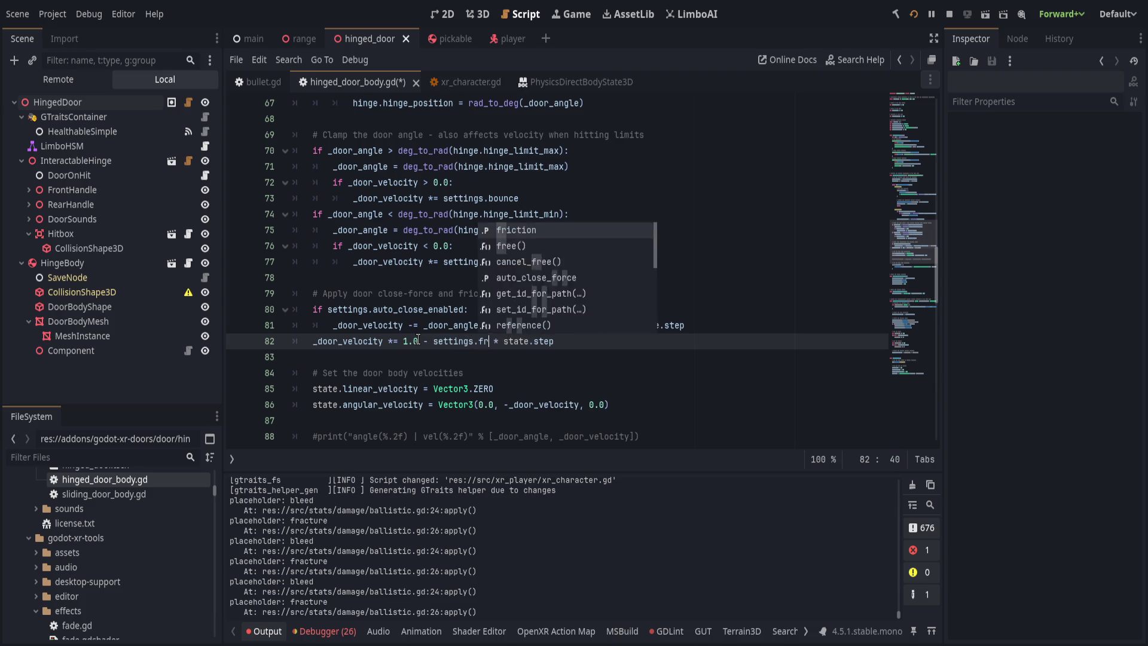
pyautogui.press('Return')
pyautogui.hotkey('ctrl', 's')
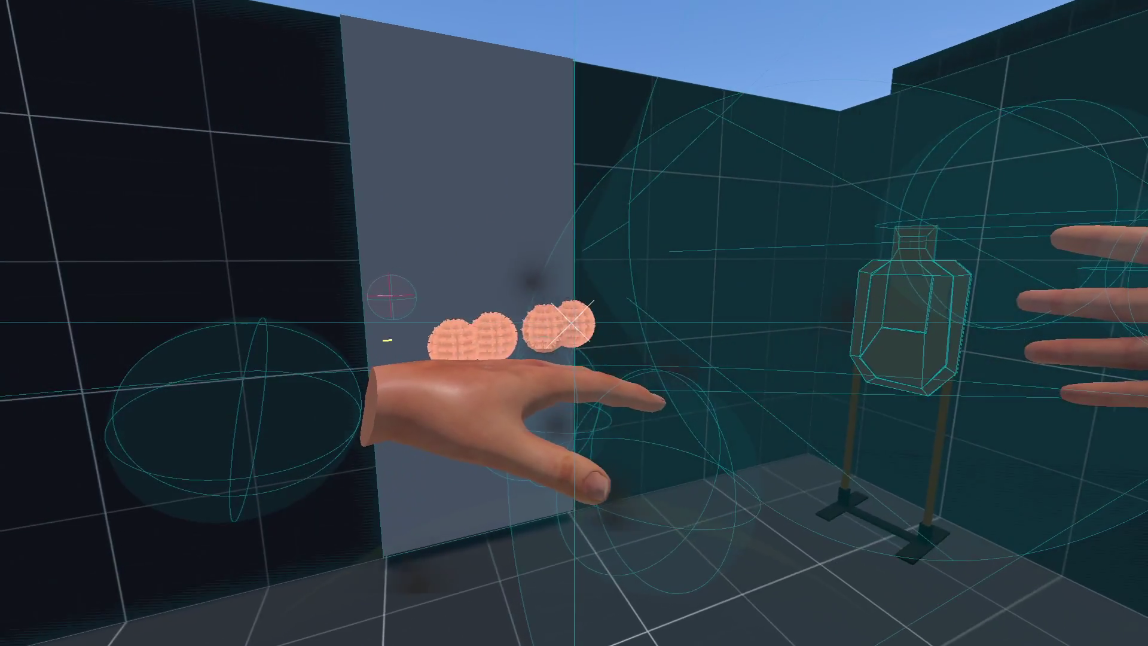
pyautogui.press('`')
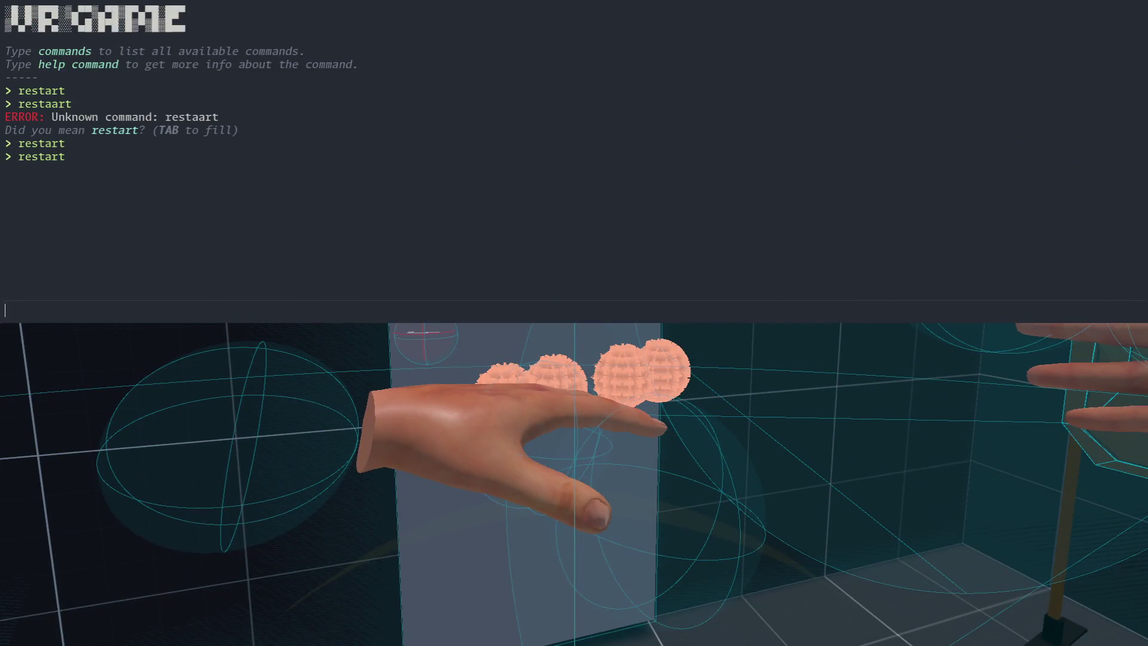
pyautogui.write('res')
pyautogui.write('rt')
pyautogui.press('Return')
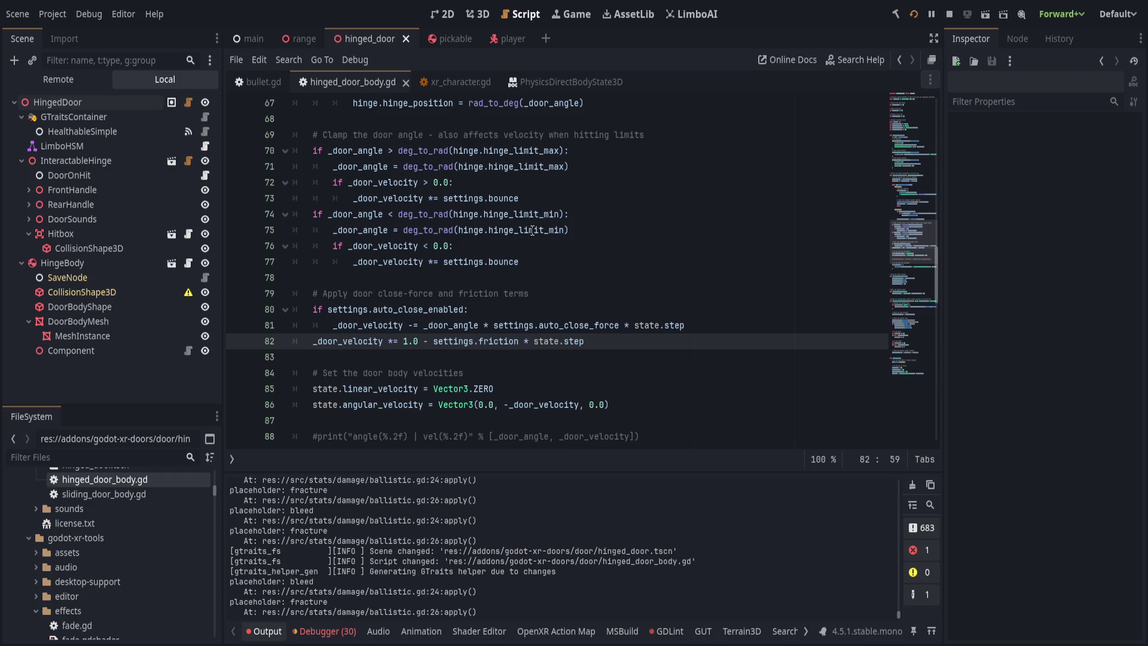
# - Revert the HingedDoor's Friction to 0.1 in the Inspector, save, and restart the VR scene
pyautogui.click(525, 293)
pyautogui.click(537, 310)
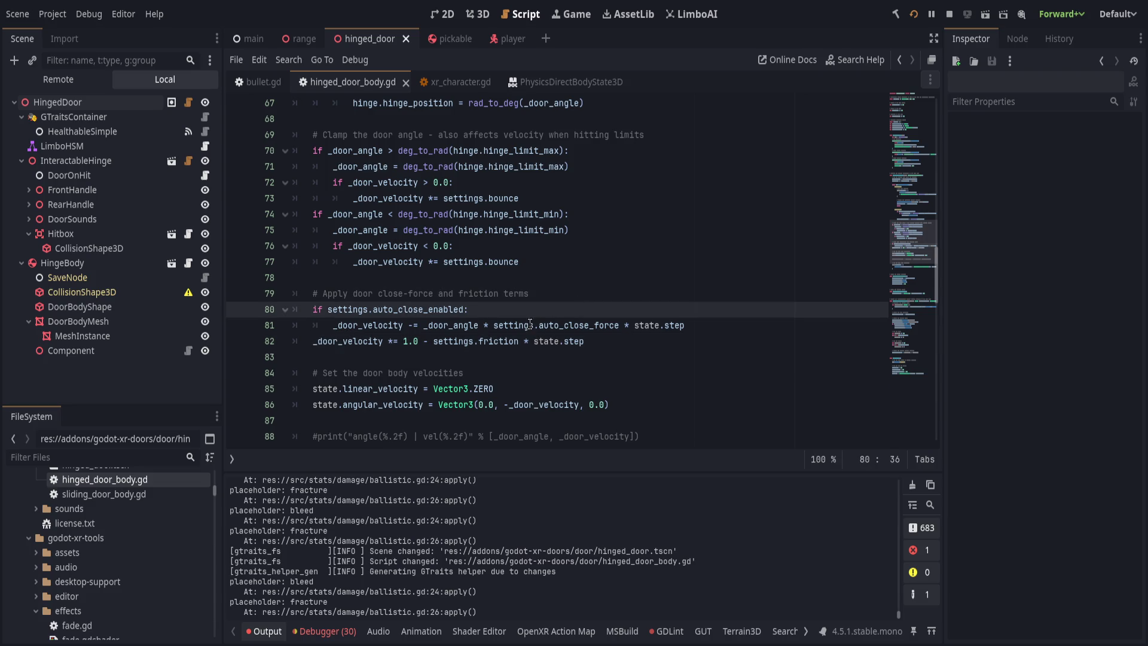
pyautogui.click(57, 103)
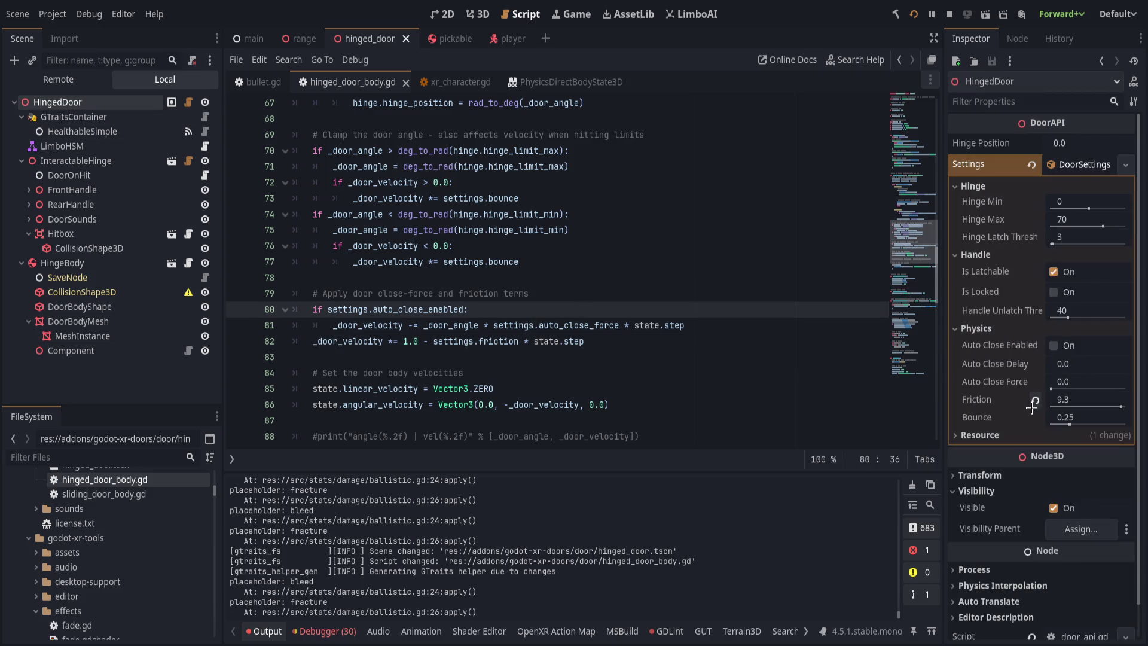
pyautogui.click(1035, 401)
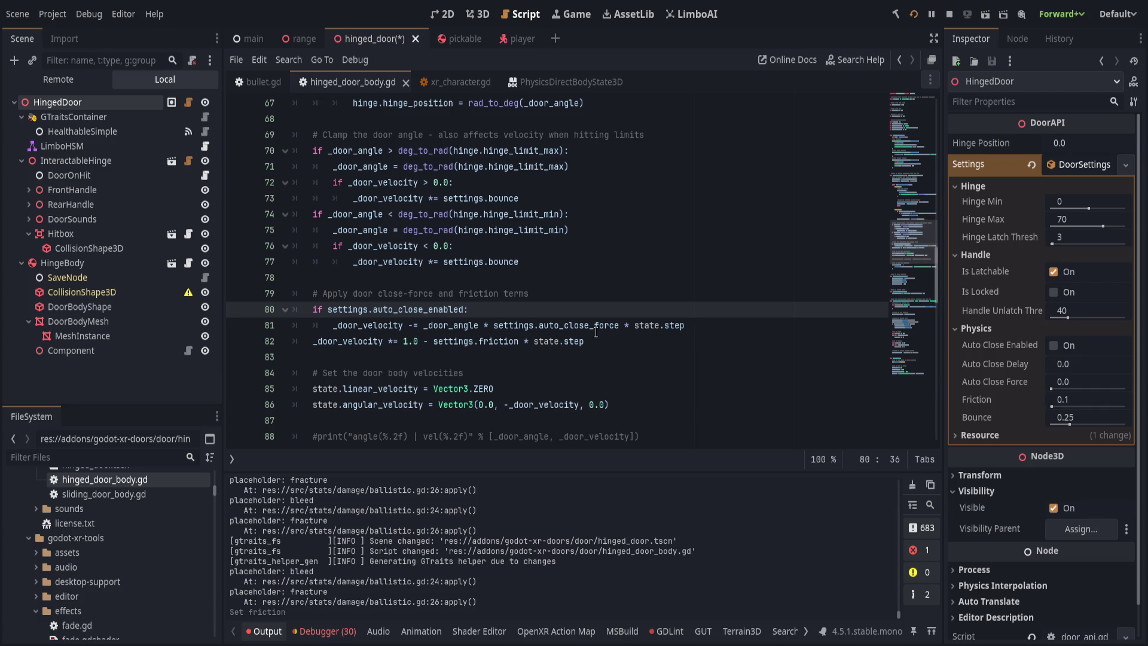
pyautogui.click(557, 319)
pyautogui.hotkey('ctrl', 's')
pyautogui.hotkey('alt', 'Tab')
pyautogui.write('res')
pyautogui.press('Return')
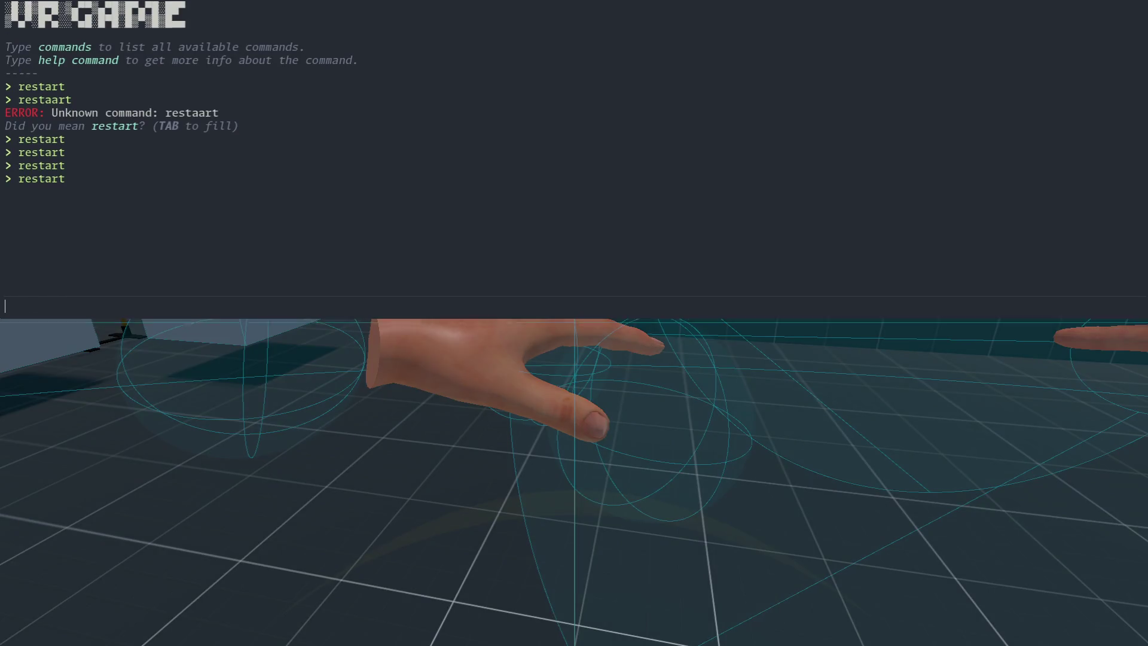
pyautogui.press('`')
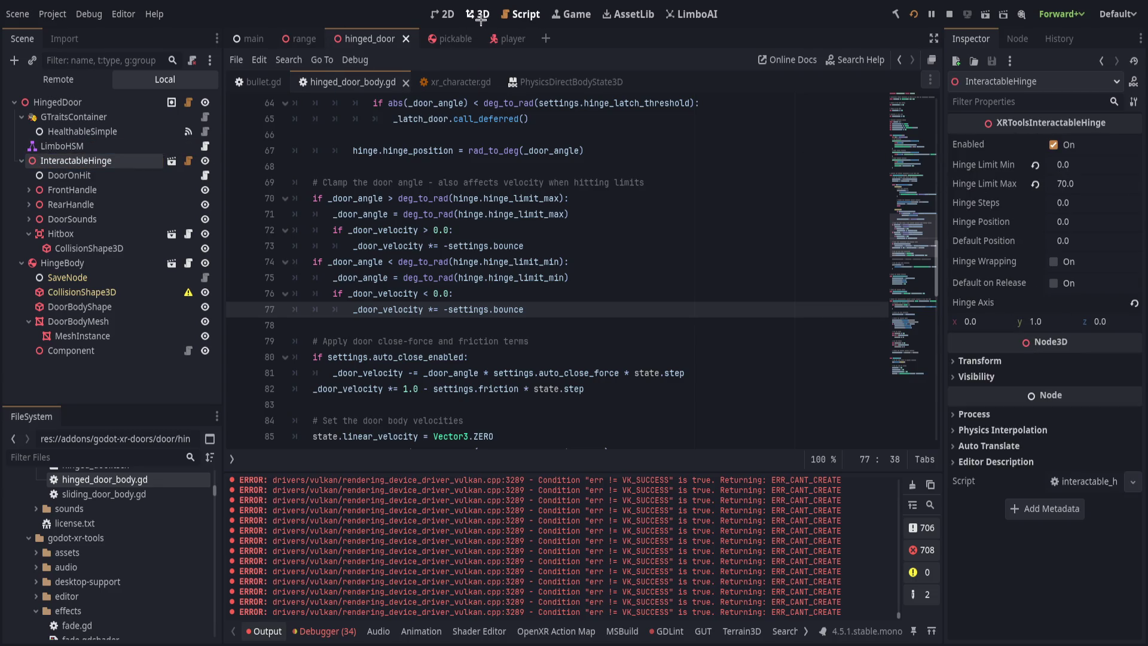
# - Set the InteractableHinge's Hinge Axis y to -1.0, then save and run a VR test
pyautogui.hotkey('ctrl', 'F2')
pyautogui.moveTo(780, 166)
pyautogui.mouseDown()
pyautogui.moveTo(753, 254)
pyautogui.moveTo(633, 198)
pyautogui.moveTo(827, 210)
pyautogui.mouseUp()
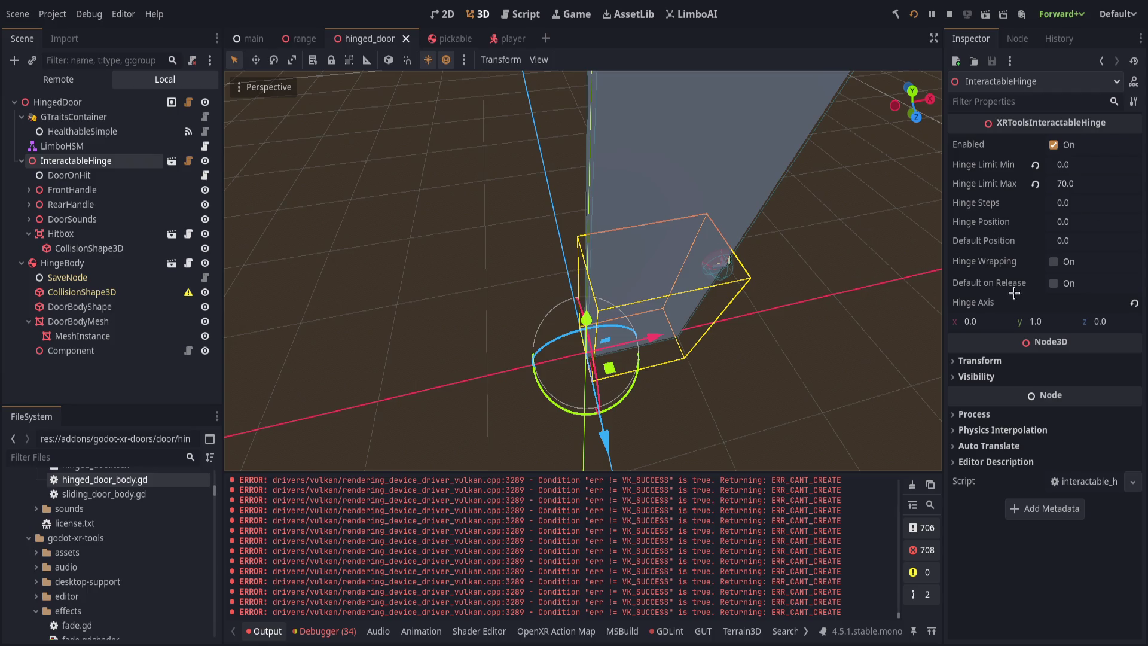
pyautogui.click(1043, 321)
pyautogui.write('-1')
pyautogui.press('Return')
pyautogui.press('F5')
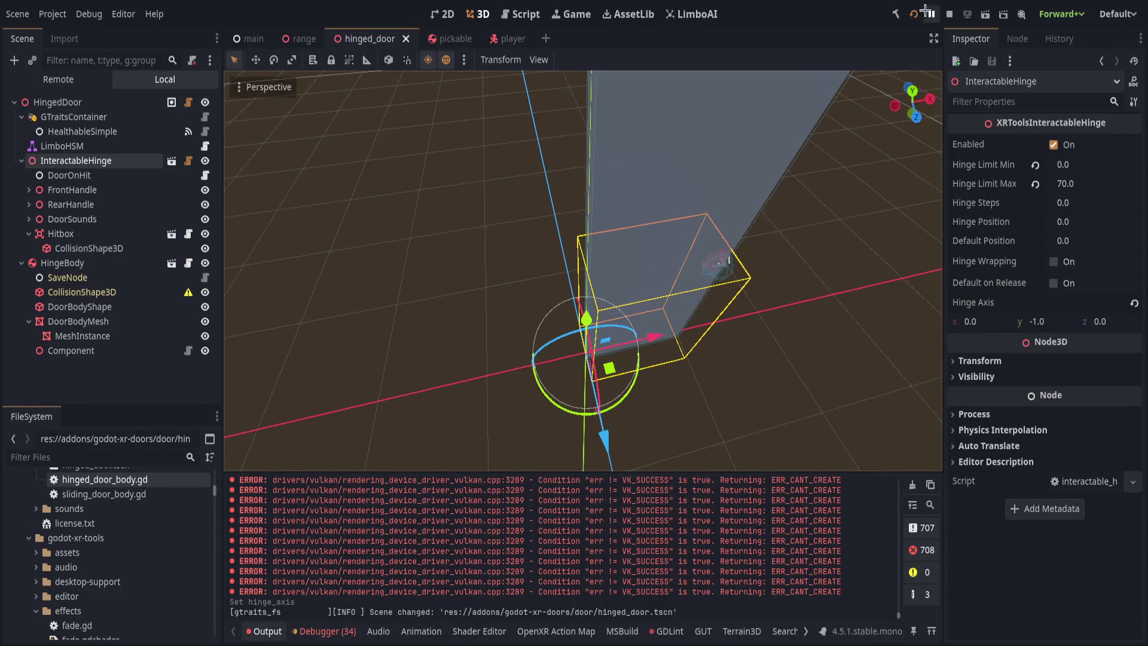
pyautogui.click(913, 13)
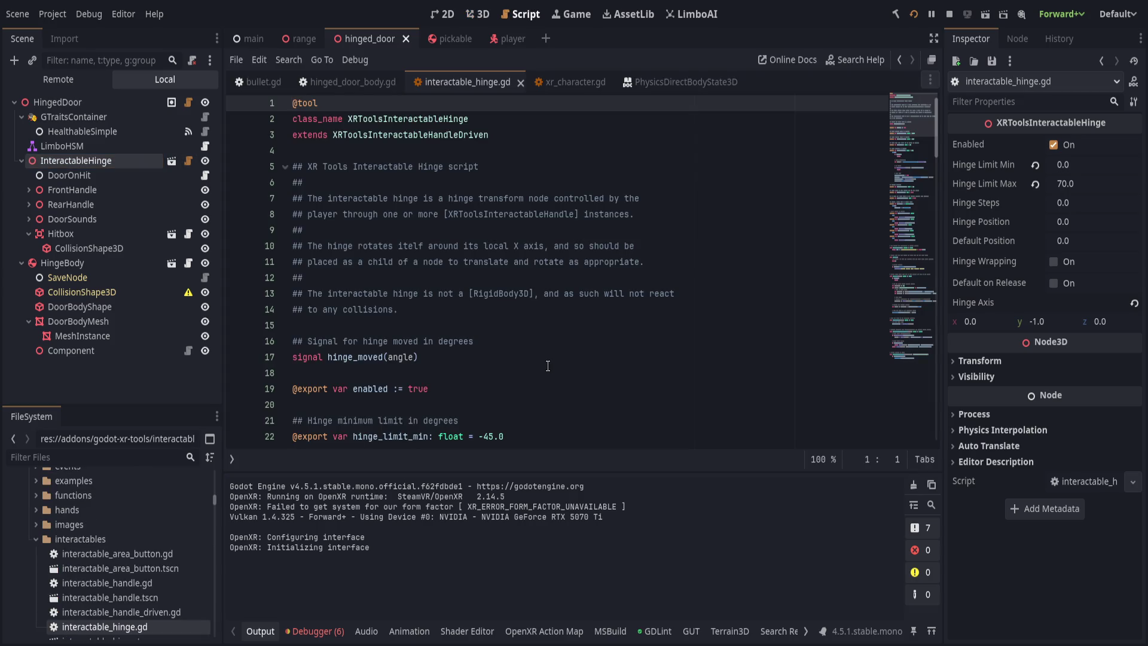
# - Find the hinge_axis uses in the script, then reset Hinge Axis and change it to (0.955, 0.296, 0)
pyautogui.scroll(-4, 544, 366)
pyautogui.scroll(-11, 437, 364)
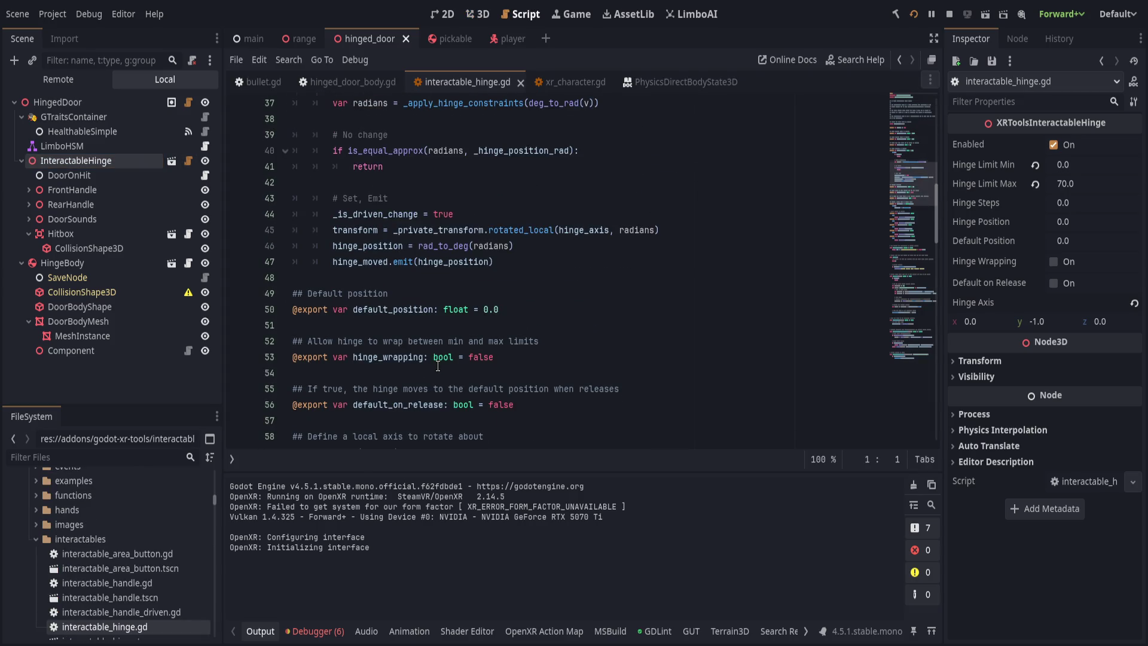
pyautogui.doubleClick(389, 309)
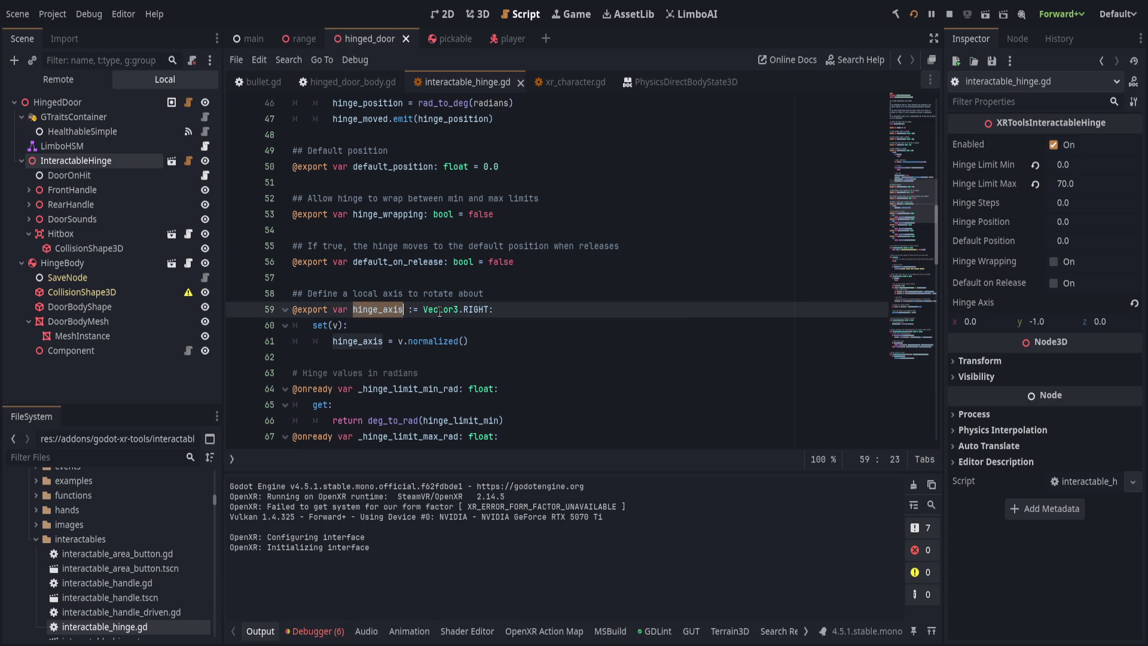
pyautogui.hotkey('ctrl', 'f')
pyautogui.click(767, 458)
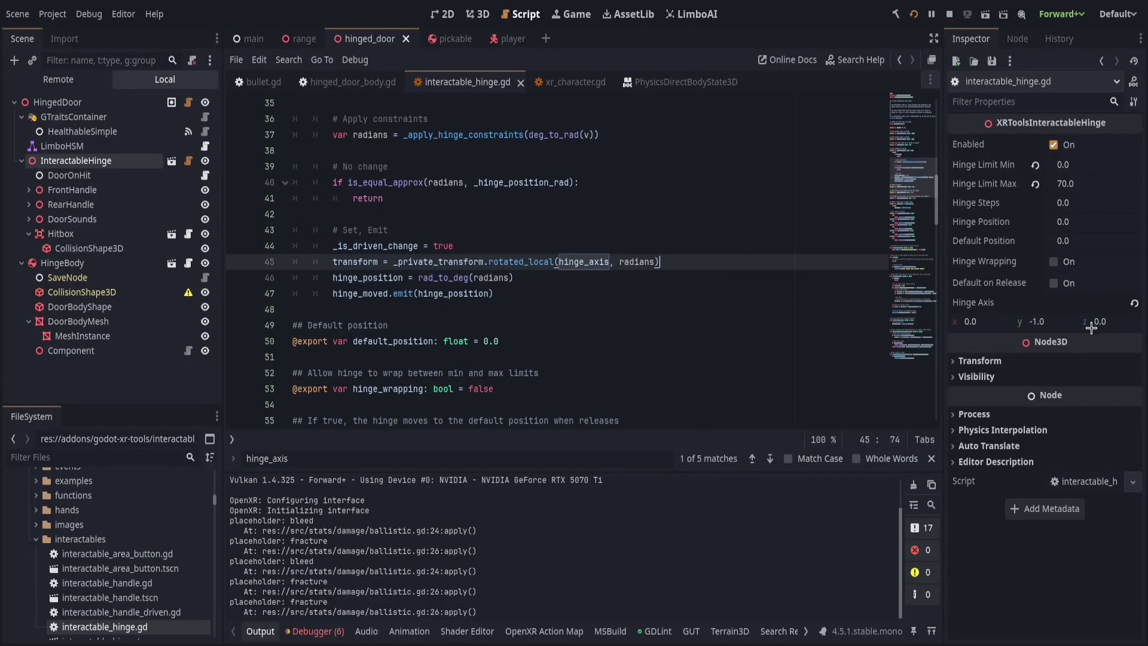
pyautogui.click(1131, 305)
pyautogui.moveTo(1045, 317); pyautogui.dragTo(1059, 317)
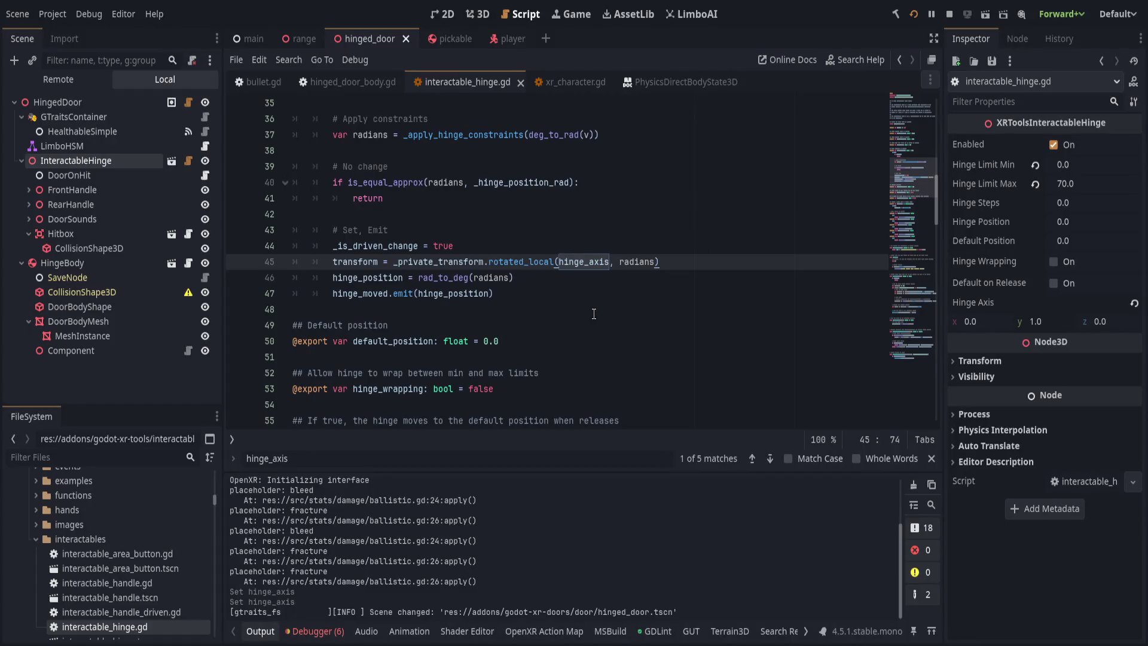
pyautogui.click(594, 313)
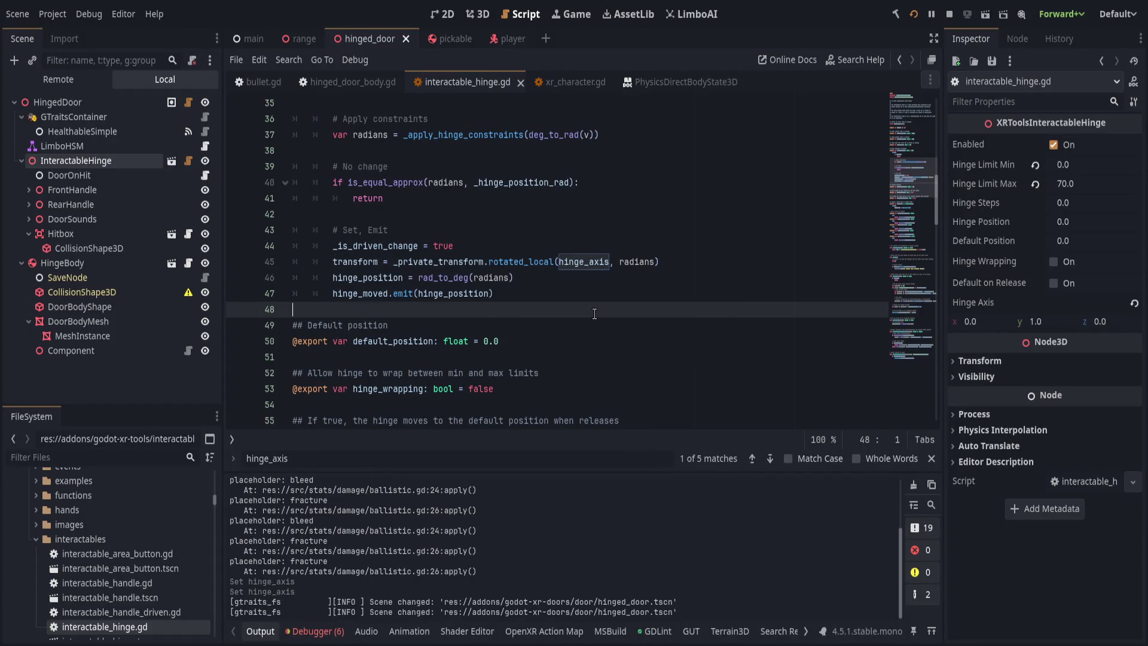
pyautogui.click(594, 325)
pyautogui.scroll(-1, 594, 323)
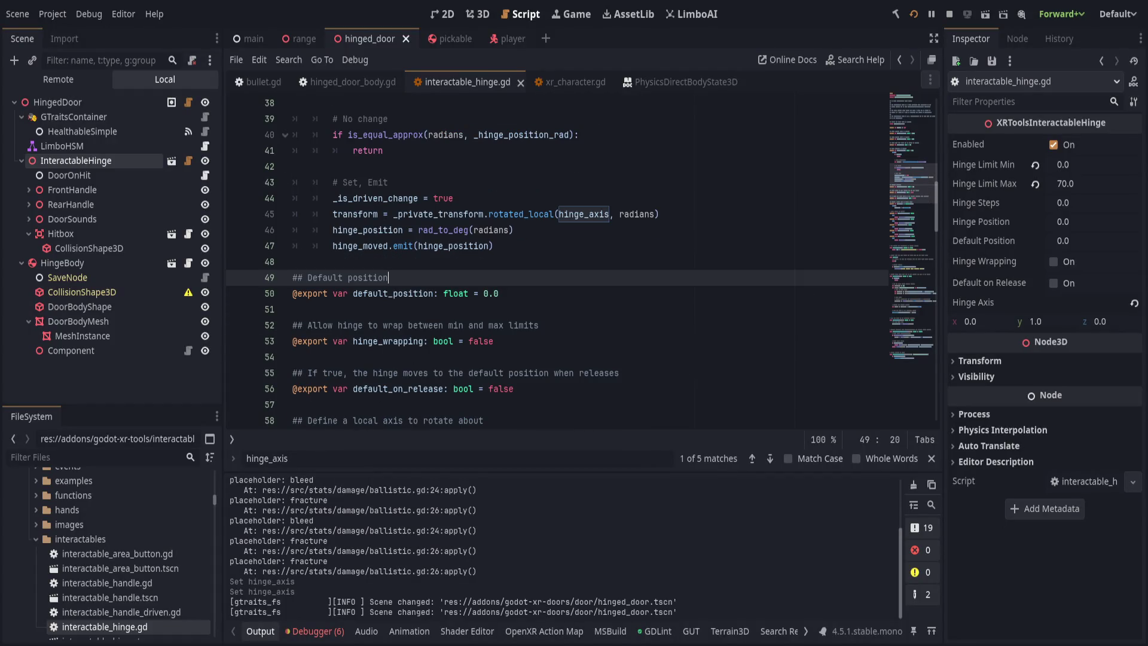
pyautogui.click(612, 293)
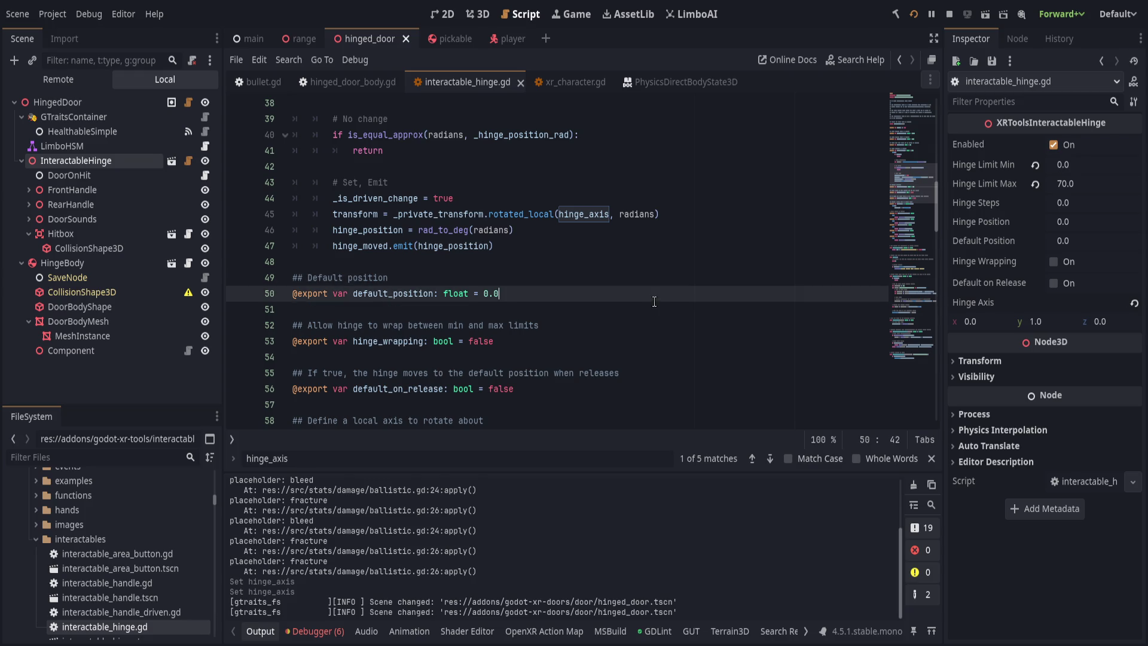
pyautogui.scroll(-1, 612, 297)
pyautogui.scroll(13, 619, 295)
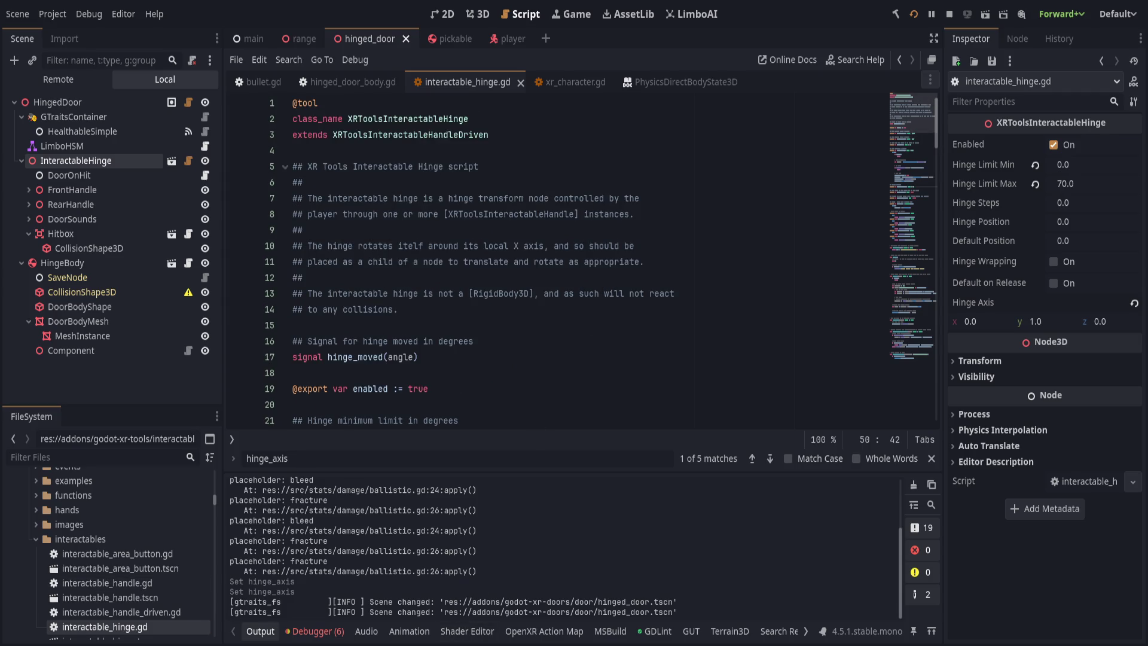
pyautogui.click(534, 293)
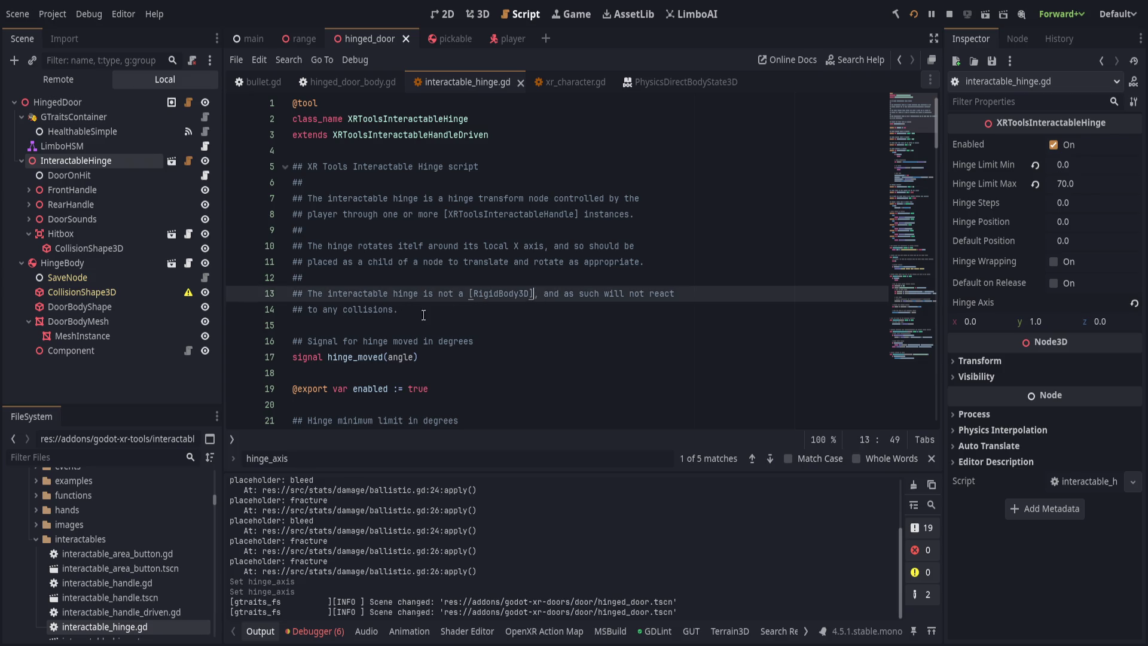
pyautogui.click(478, 14)
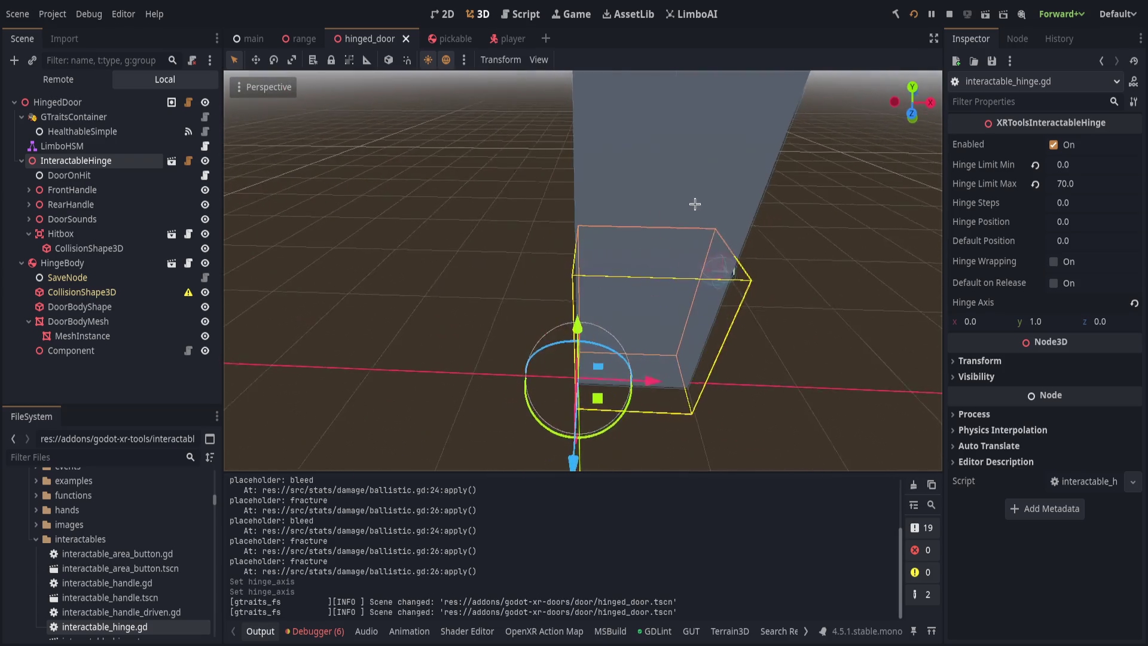
pyautogui.click(479, 171)
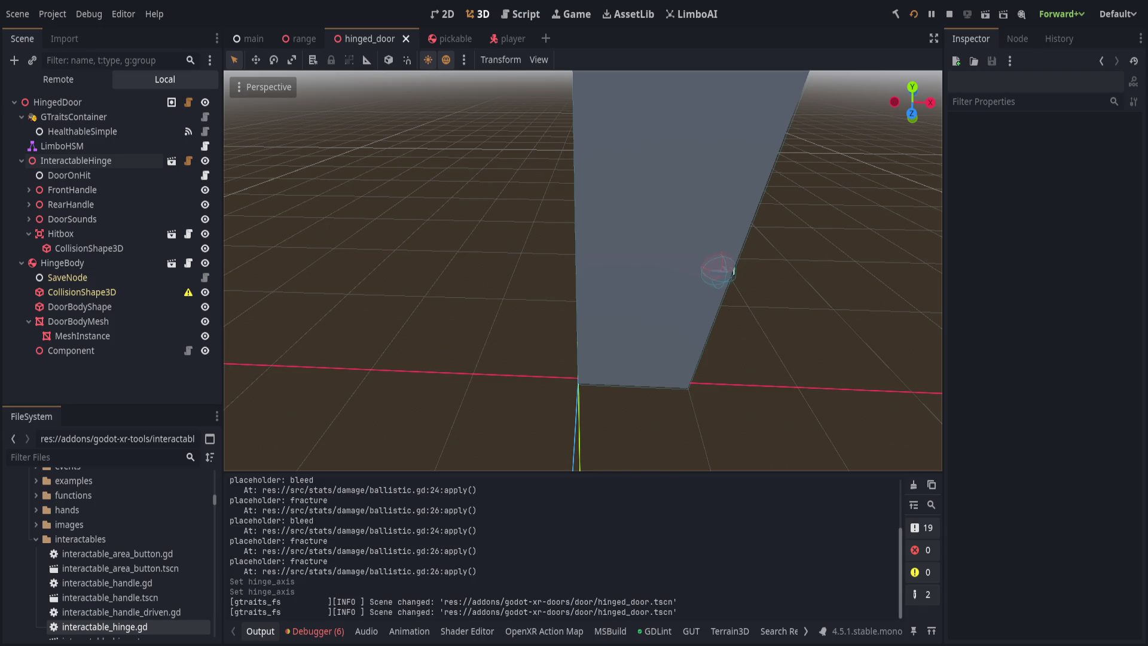
pyautogui.click(520, 14)
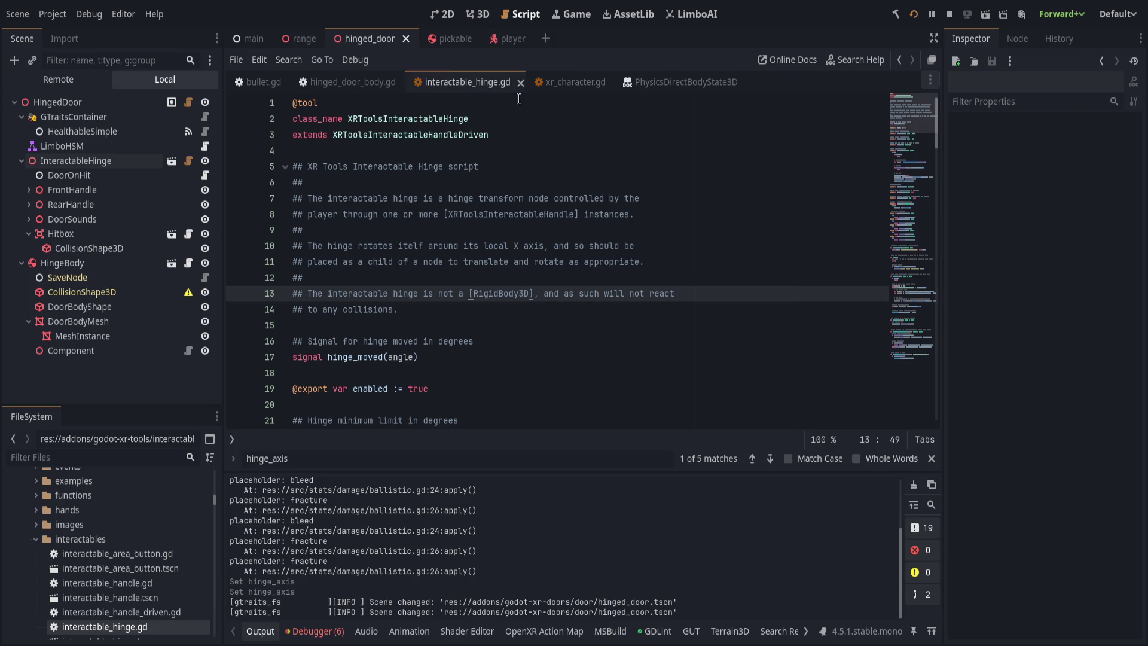
pyautogui.click(348, 81)
# - Review the negated angular velocity read on line 46 and the velocity assignment on line 86
pyautogui.scroll(10, 359, 349)
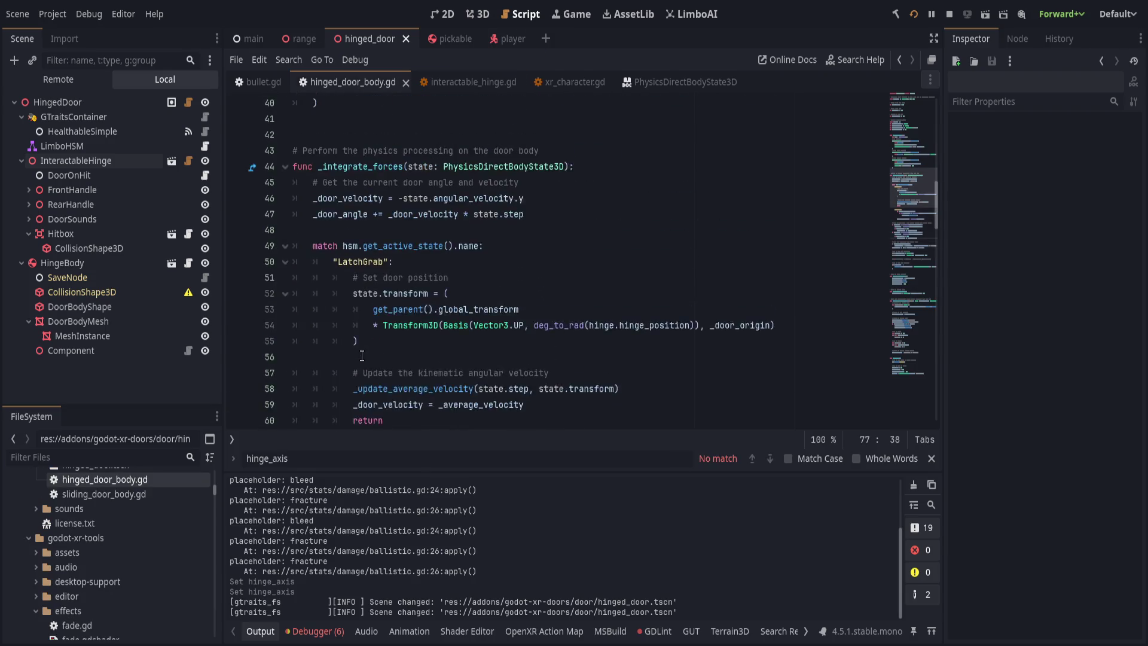
pyautogui.scroll(-3, 359, 349)
pyautogui.click(357, 246)
pyautogui.moveTo(399, 246); pyautogui.dragTo(525, 246)
pyautogui.scroll(-14, 395, 380)
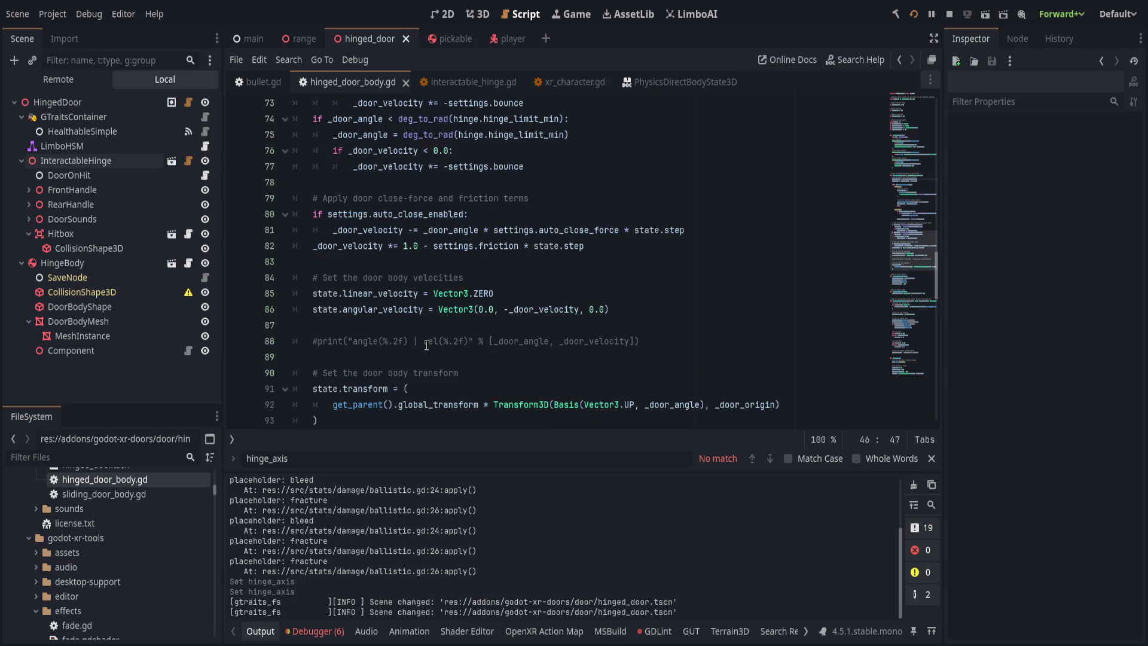
pyautogui.scroll(-2, 395, 380)
pyautogui.scroll(2, 395, 380)
pyautogui.click(391, 325)
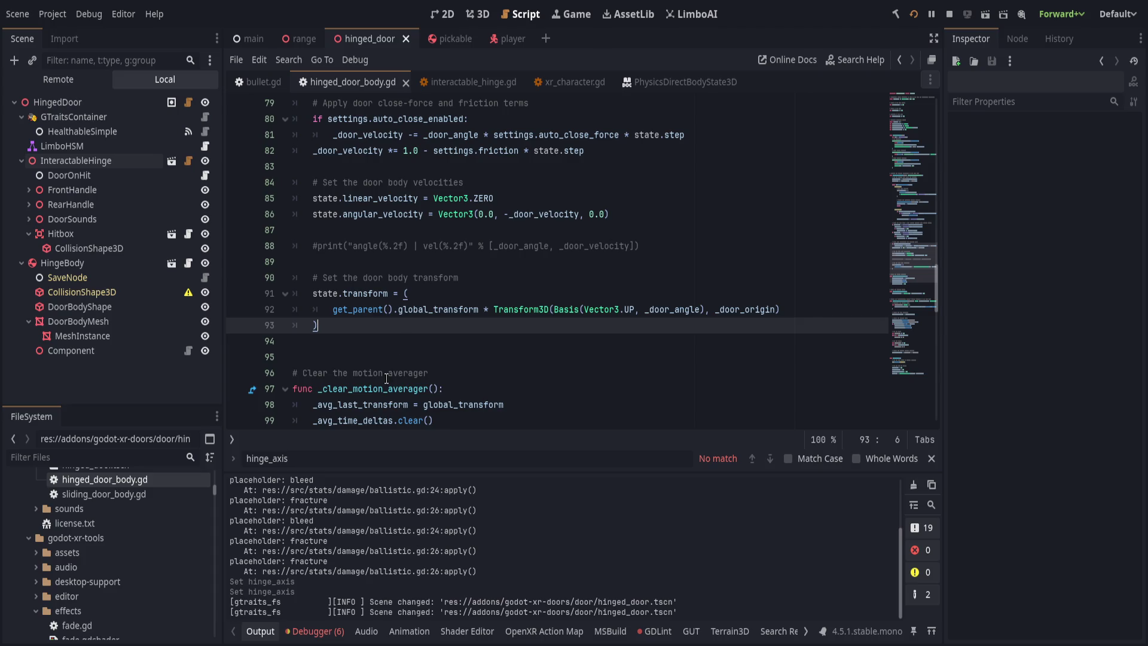
pyautogui.scroll(2, 386, 379)
pyautogui.moveTo(529, 309); pyautogui.dragTo(641, 309)
pyautogui.click(641, 308)
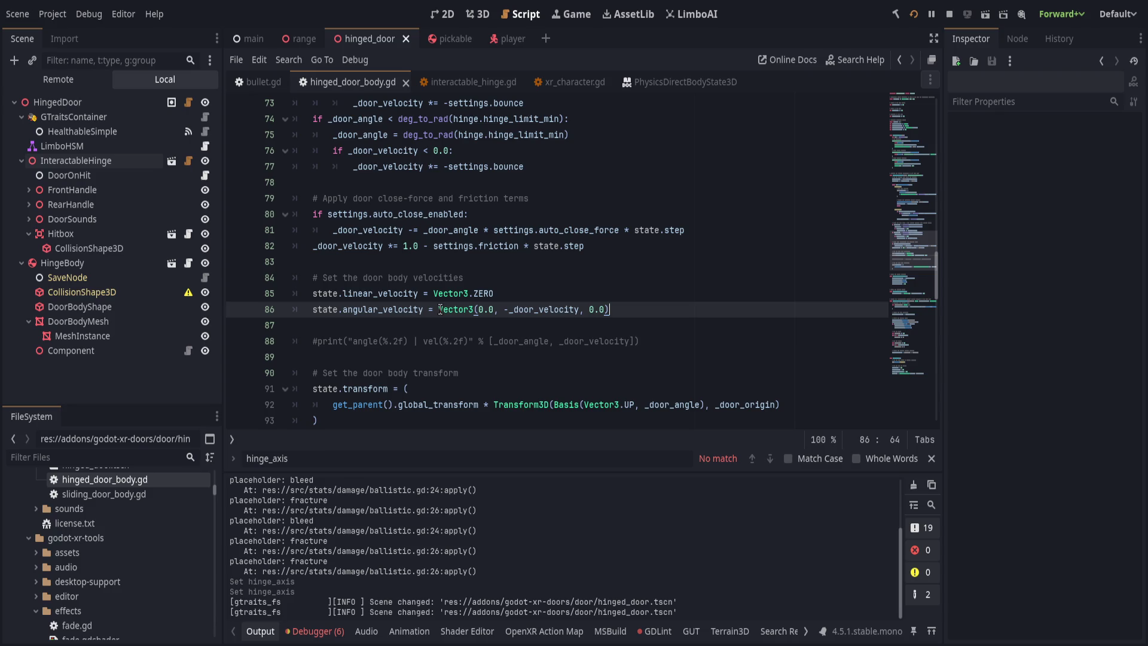
# - Check the _door_velocity uses in the clamp code and the line 46–47 velocity and angle updates
pyautogui.scroll(1, 544, 327)
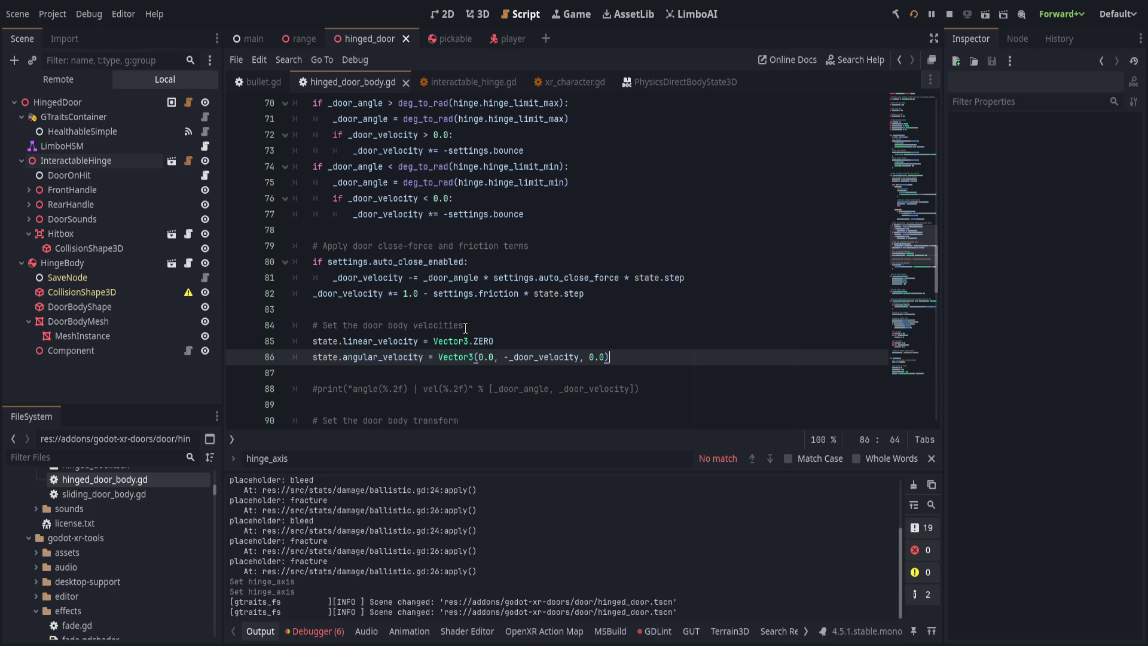
pyautogui.scroll(3, 465, 327)
pyautogui.doubleClick(389, 293)
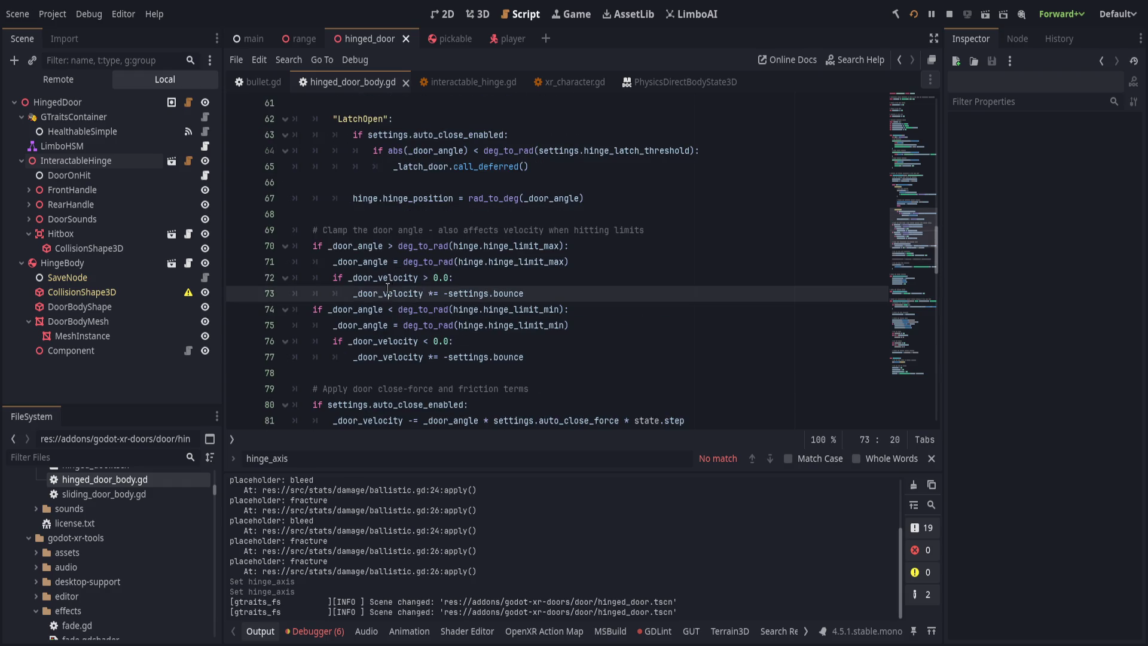
pyautogui.scroll(4, 485, 282)
pyautogui.click(601, 262)
pyautogui.scroll(2, 476, 299)
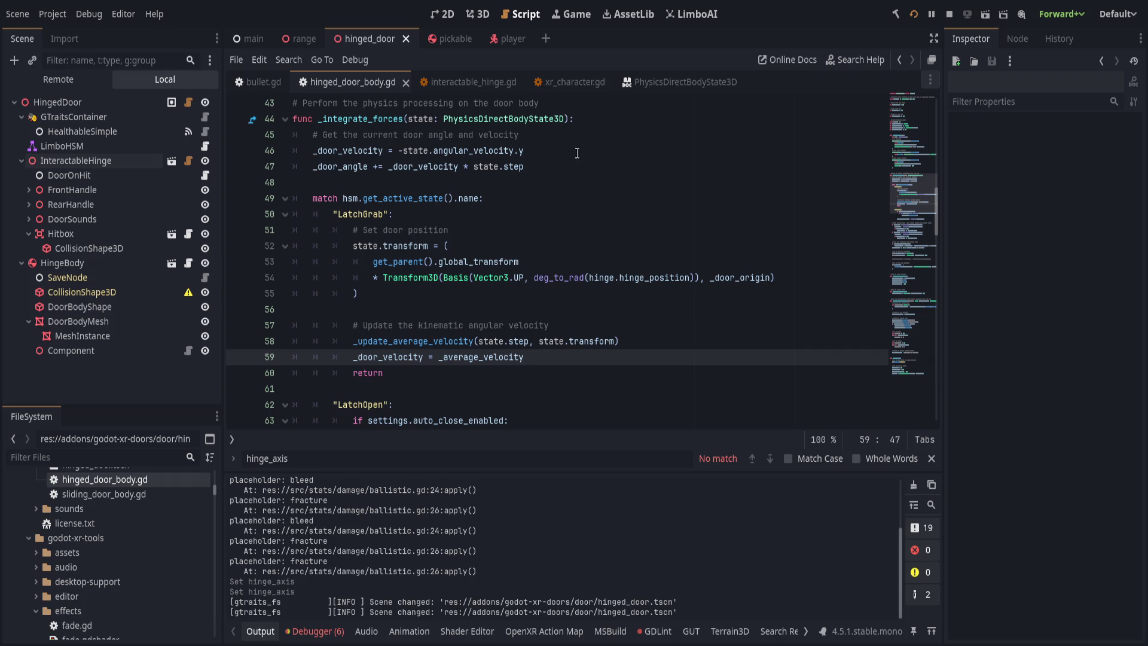
pyautogui.click(405, 150)
pyautogui.scroll(-1, 521, 172)
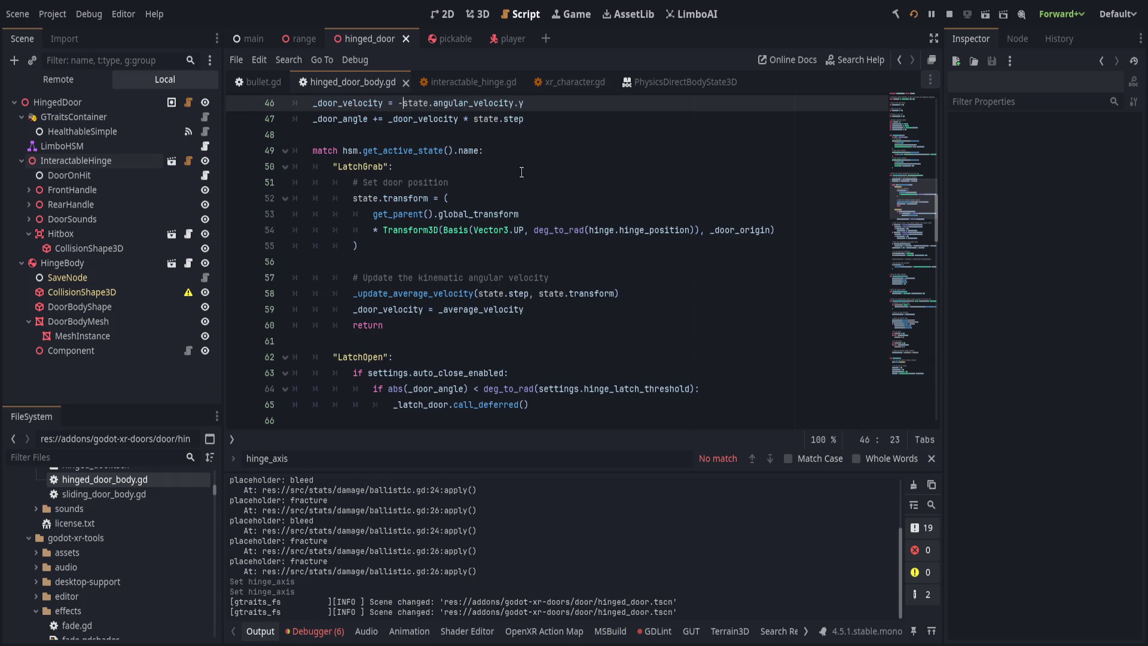
pyautogui.scroll(2, 514, 198)
pyautogui.click(513, 214)
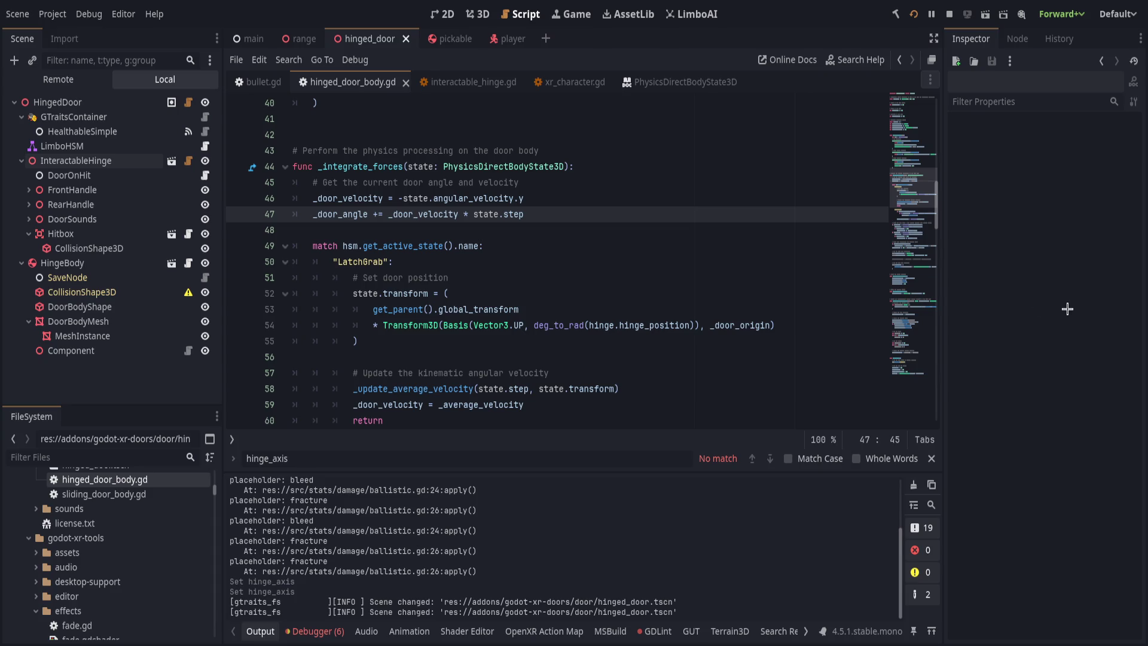
pyautogui.click(593, 230)
# - Drop the minus from the velocity read, negate _door_velocity in the line 47 angle update, and save
pyautogui.click(399, 199)
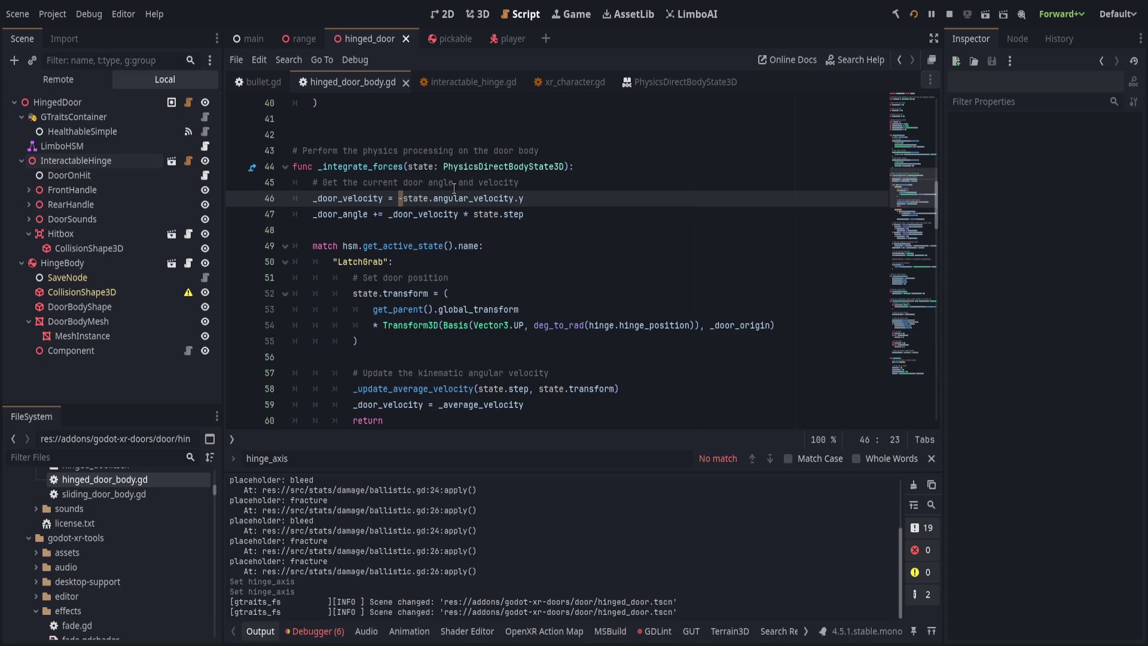
pyautogui.scroll(-10, 493, 338)
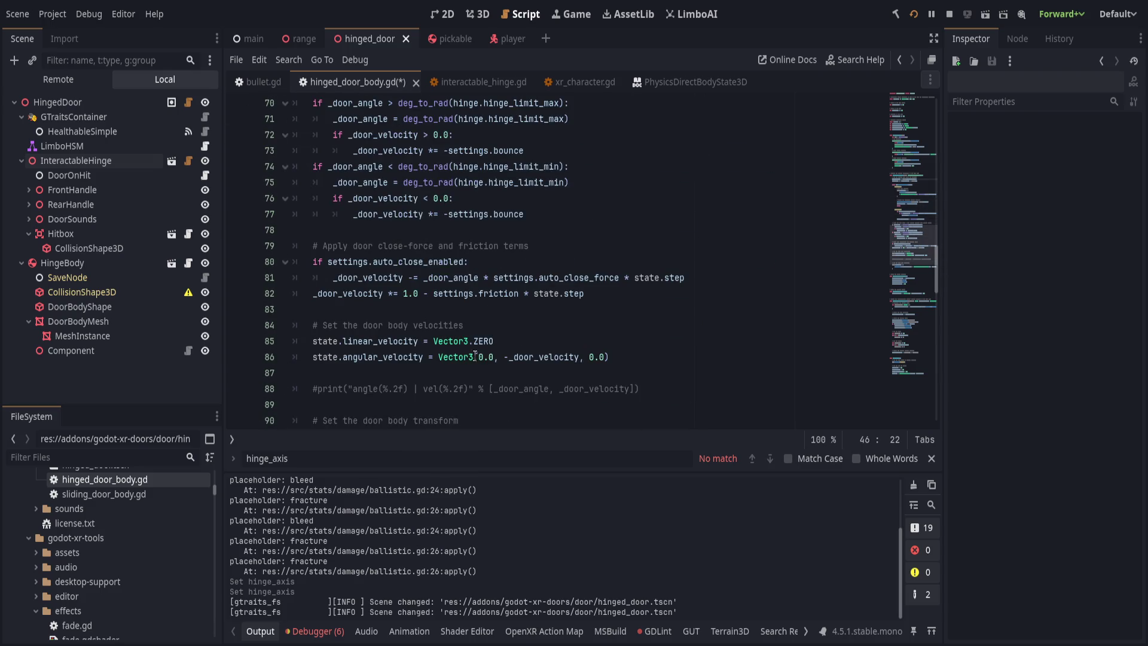
pyautogui.scroll(-1, 496, 317)
pyautogui.click(506, 309)
pyautogui.press('BackSpace')
pyautogui.scroll(10, 506, 309)
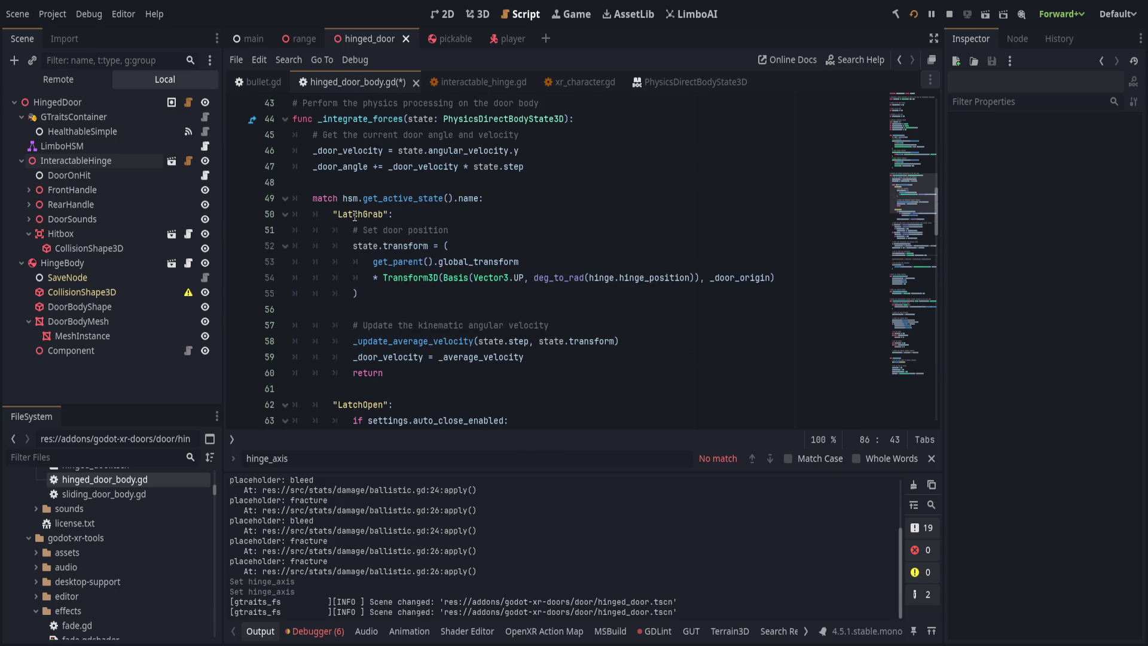
pyautogui.click(378, 166)
pyautogui.press('Right')
pyautogui.write('-')
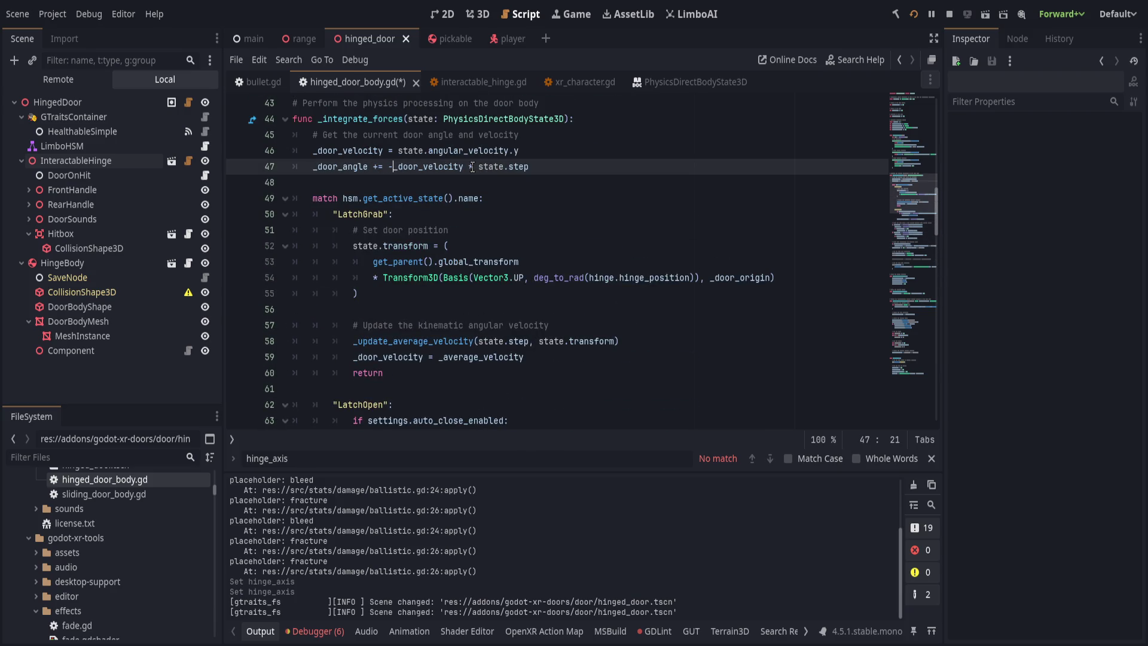
pyautogui.hotkey('ctrl', 's')
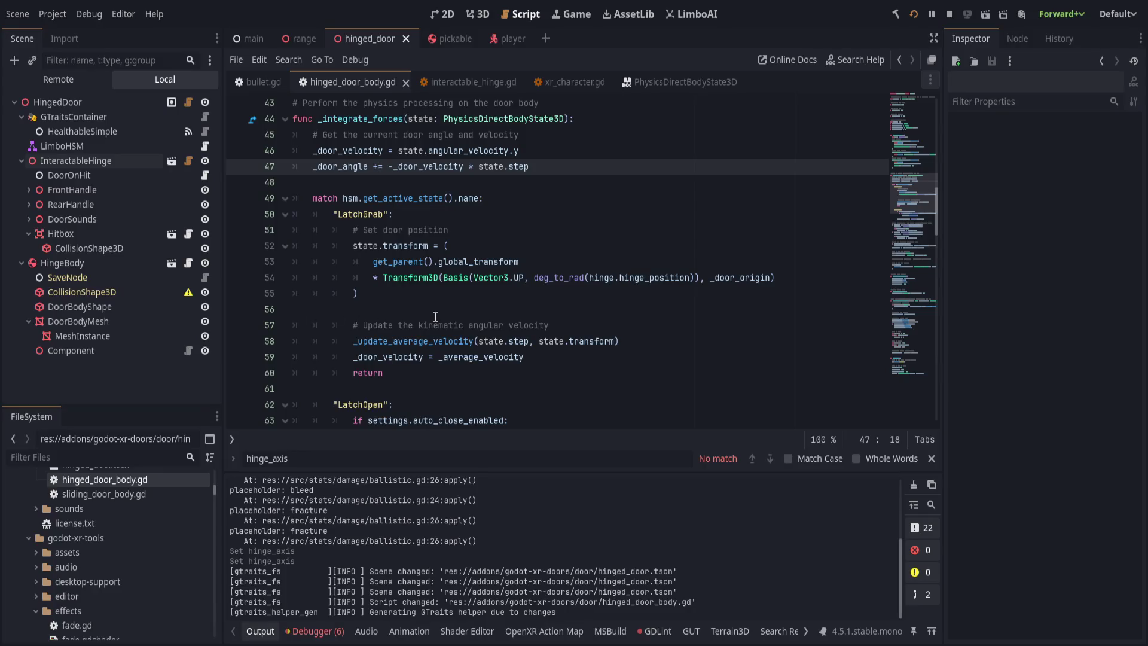
# - Trace _door_angle through the auto-close check and set a breakpoint on the line 70 clamp check
pyautogui.click(686, 184)
pyautogui.doubleClick(322, 167)
pyautogui.scroll(-1, 580, 280)
pyautogui.scroll(-1, 506, 312)
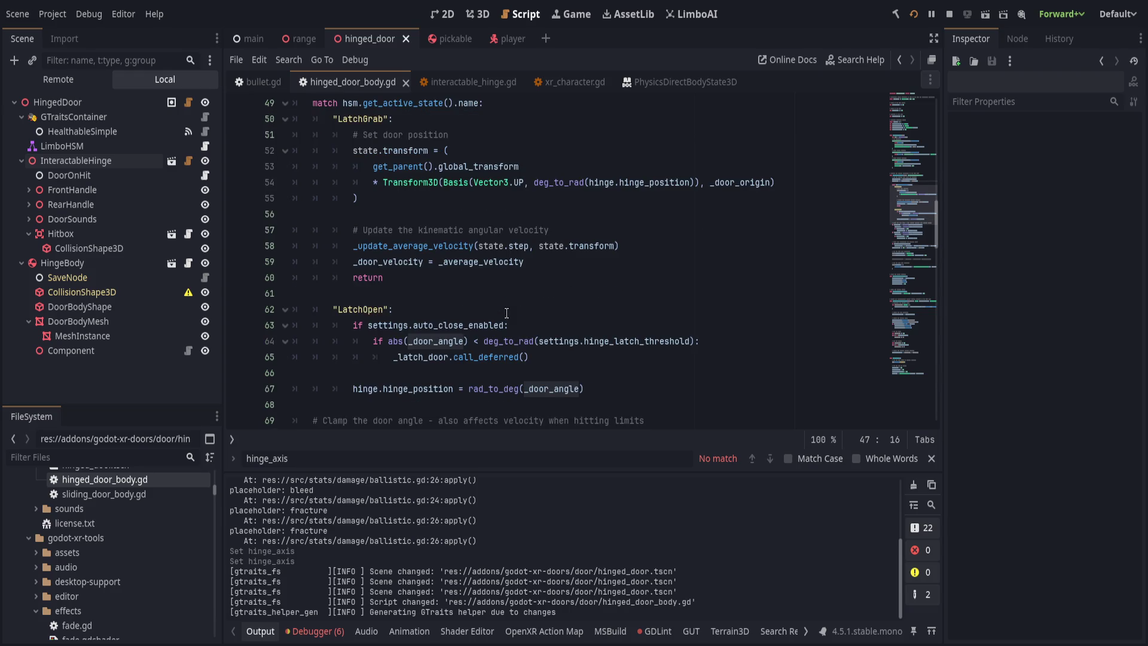
pyautogui.click(626, 325)
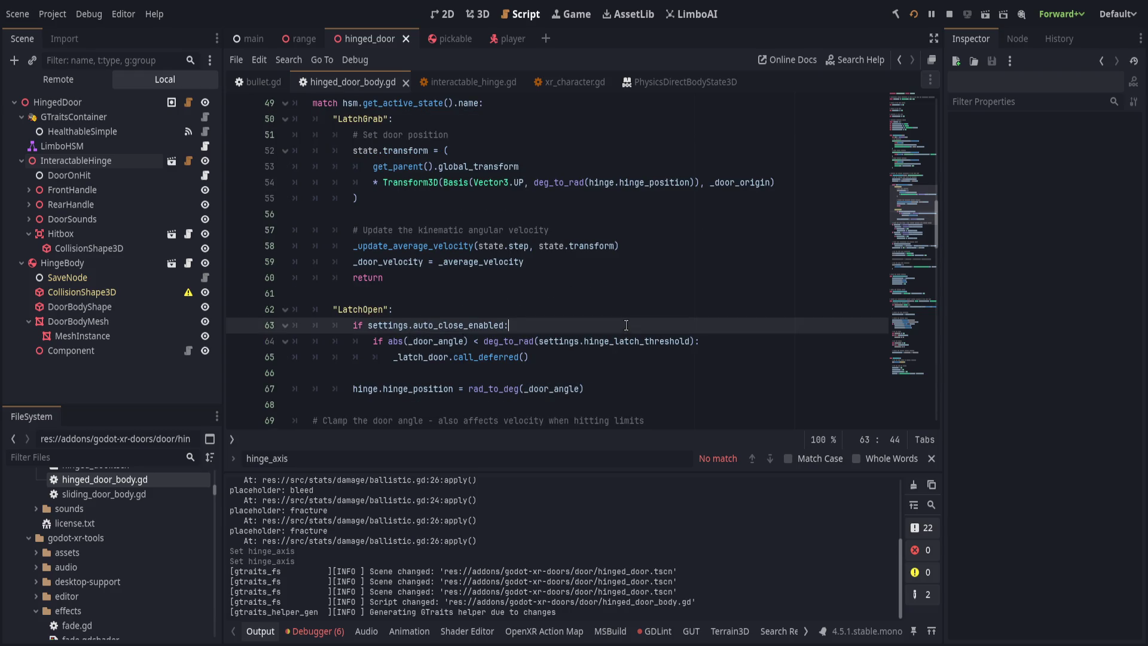
pyautogui.doubleClick(423, 341)
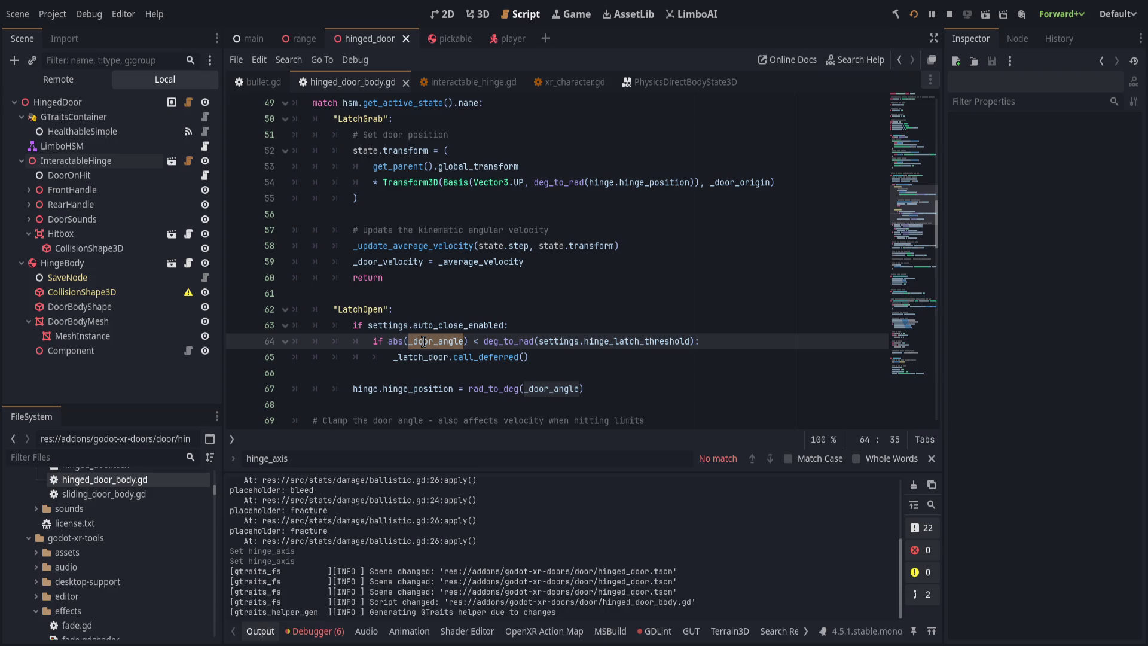
pyautogui.click(576, 310)
pyautogui.click(583, 342)
pyautogui.click(591, 358)
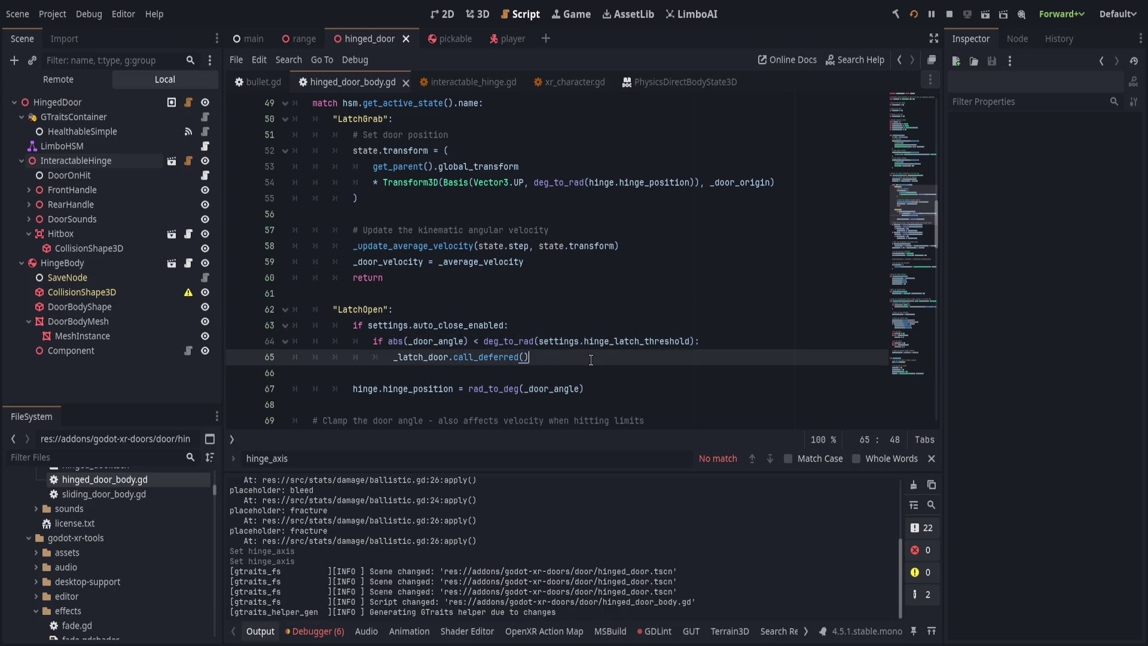
pyautogui.scroll(-2, 591, 359)
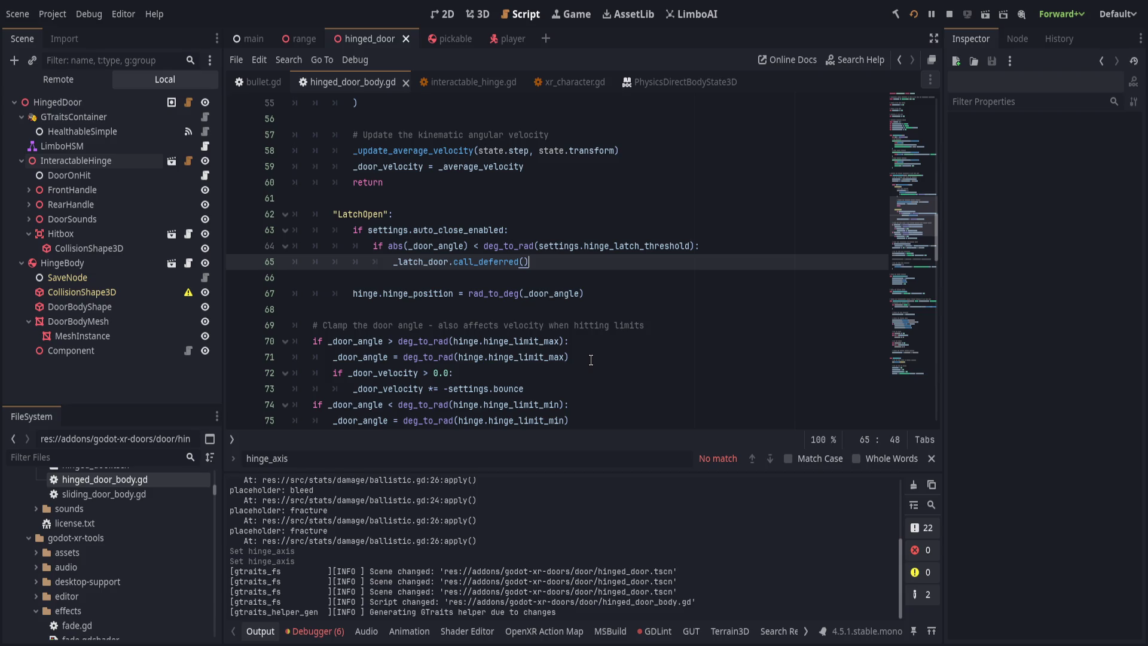
pyautogui.scroll(-2, 591, 359)
pyautogui.click(238, 246)
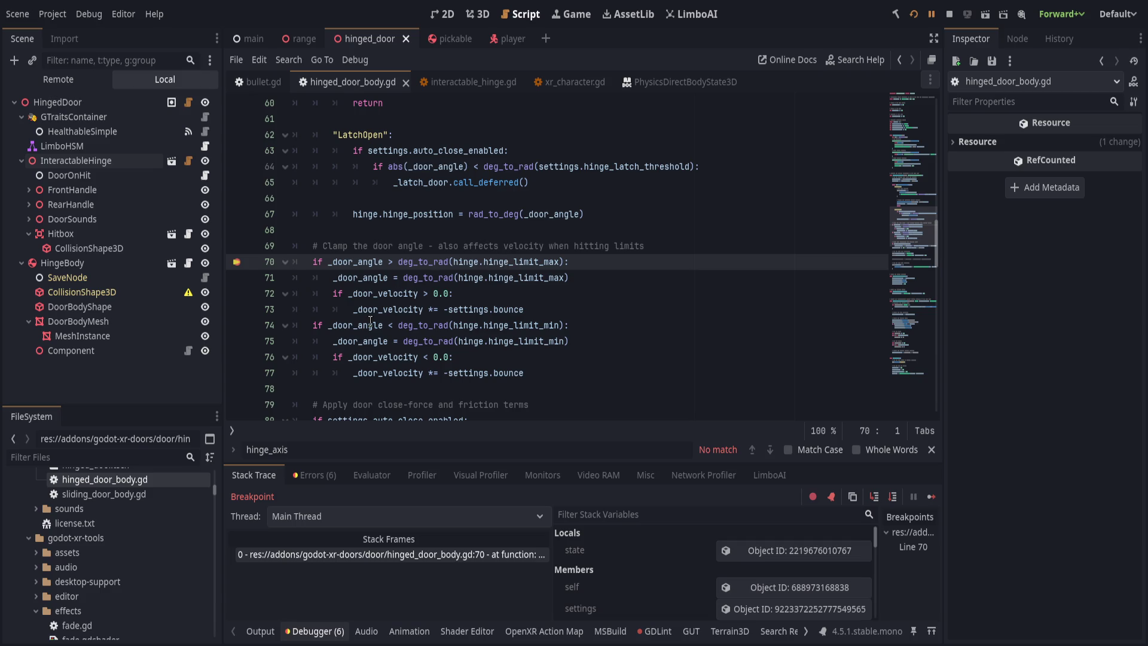
# - Move the breakpoint from line 70 to the bounce line 73 and resume the game
pyautogui.click(236, 262)
pyautogui.click(558, 309)
pyautogui.click(236, 309)
pyautogui.click(931, 14)
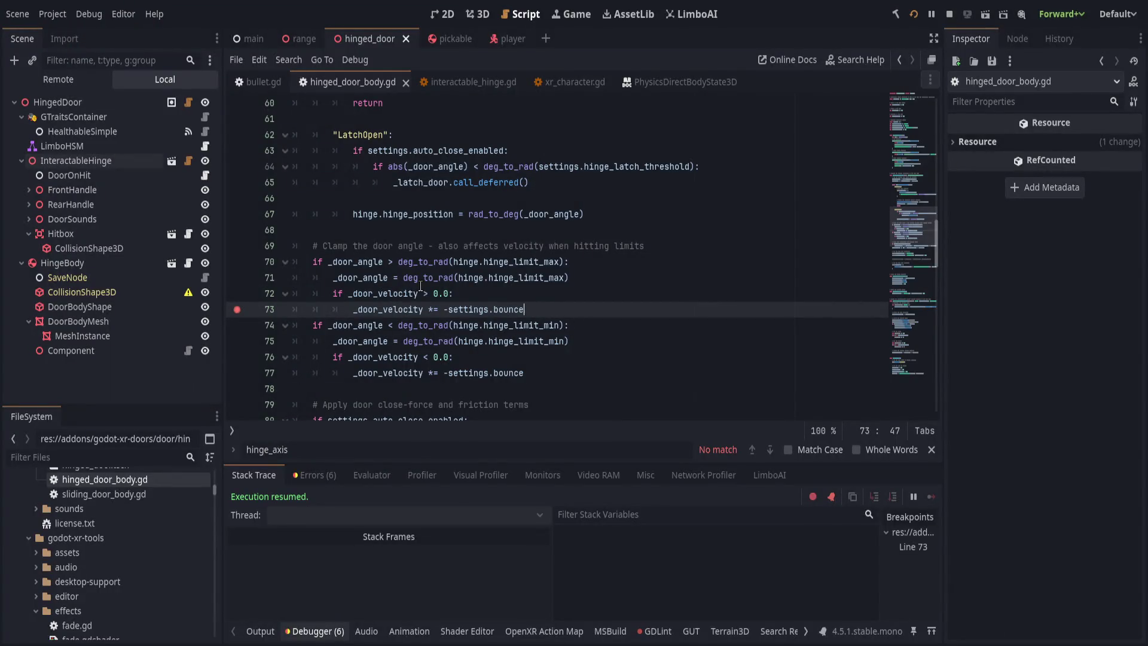
# - Change the line 72 velocity comparison to '<'
pyautogui.click(426, 293)
pyautogui.press('BackSpace')
pyautogui.write('<')
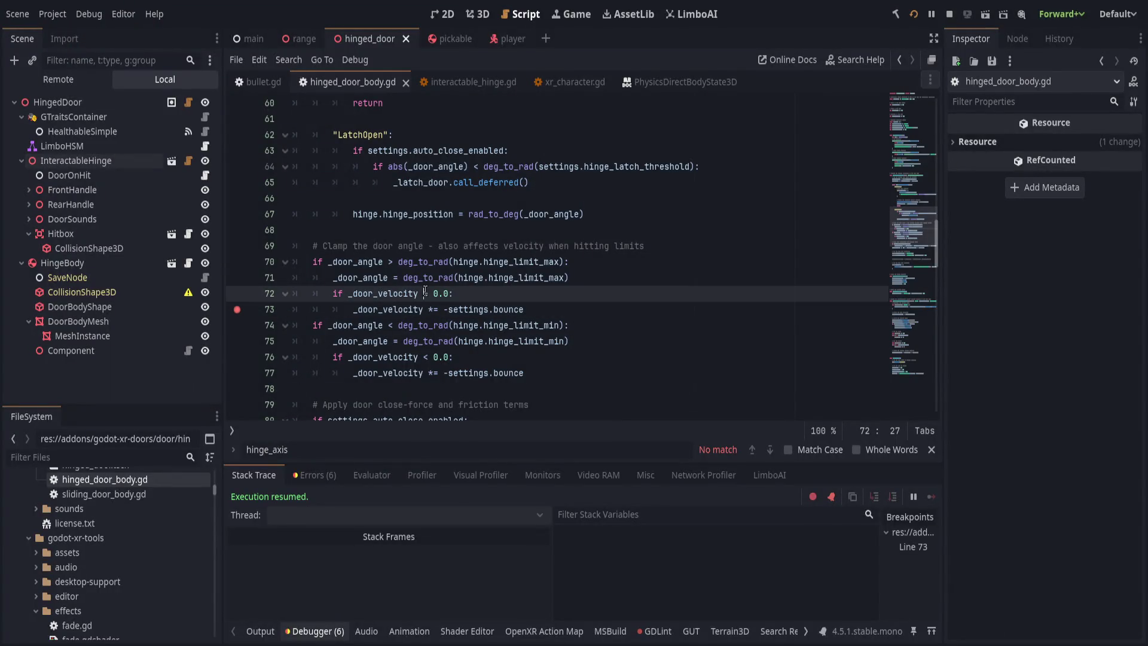
pyautogui.hotkey('ctrl', 'z')
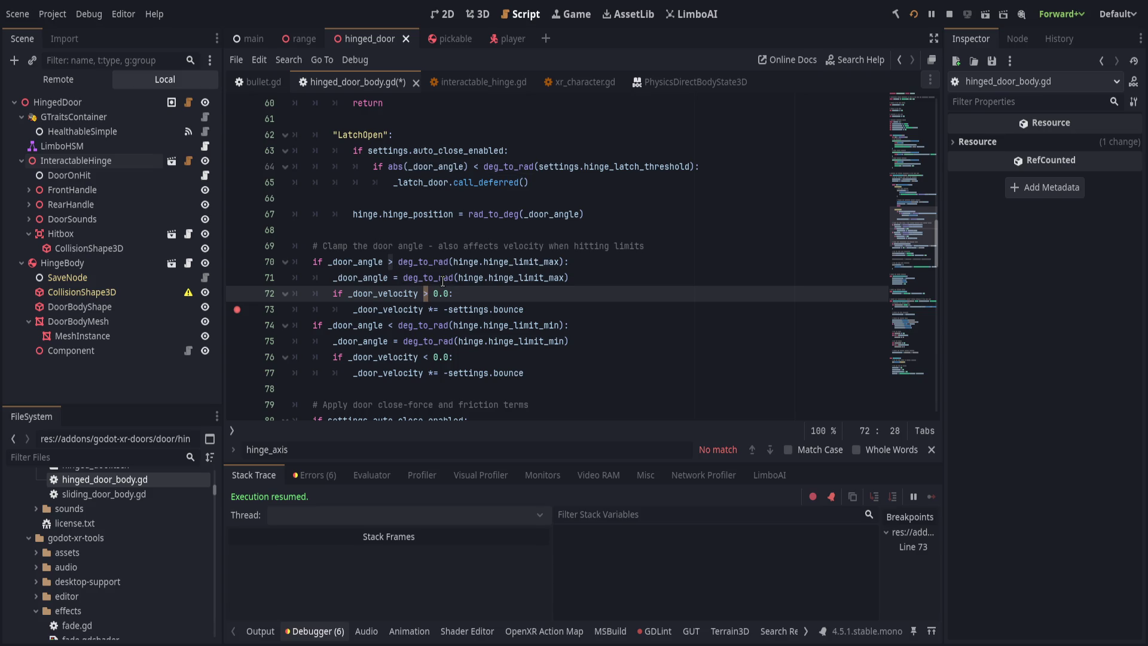
pyautogui.hotkey('ctrl', 'shift', 'z')
# - Flip the comparisons on lines 70, 74 and 76 to '<', '>' and '>', and save
pyautogui.press('Up')
pyautogui.press('Up')
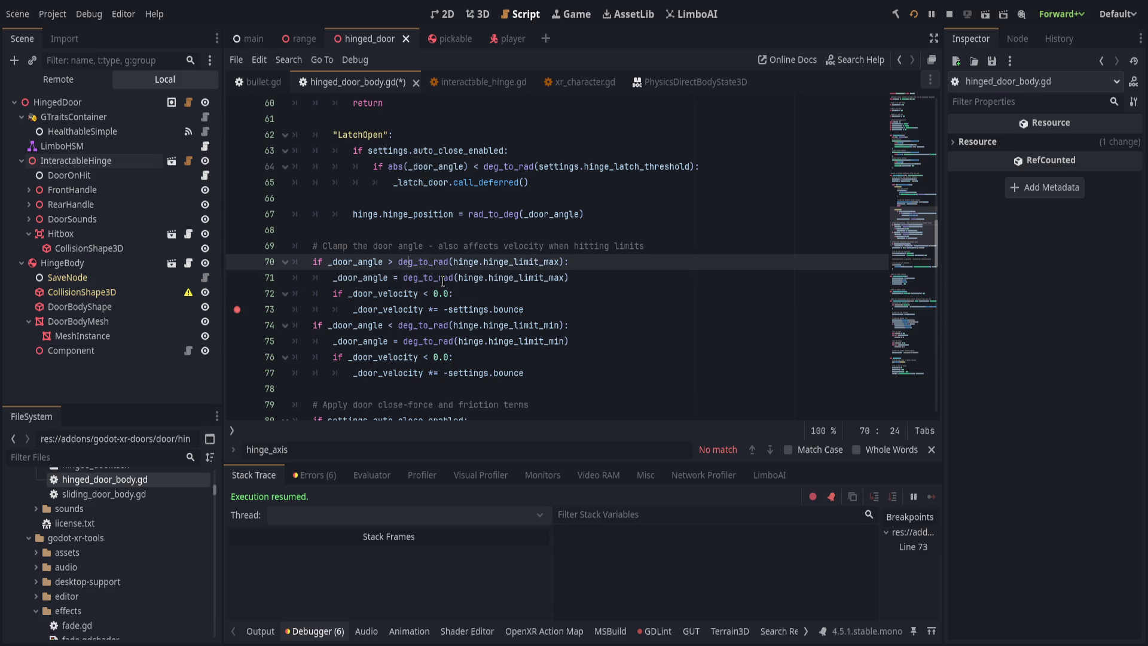
pyautogui.press('BackSpace')
pyautogui.write('<')
pyautogui.press('Down')
pyautogui.press('Down')
pyautogui.press('Down')
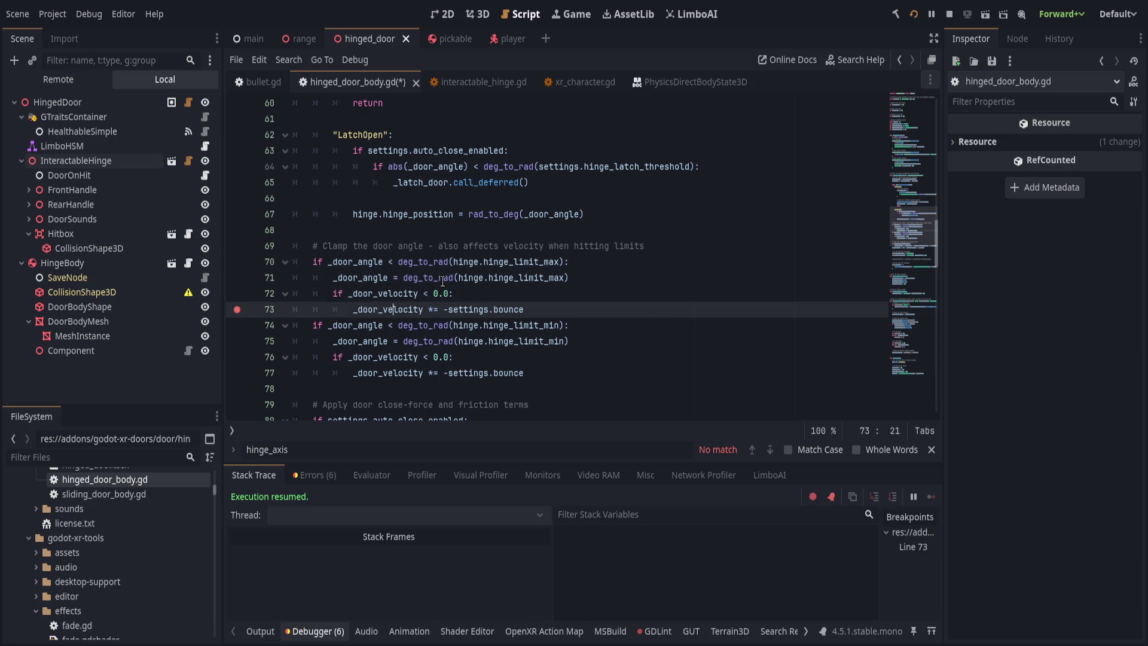
pyautogui.press('BackSpace')
pyautogui.write('>')
pyautogui.press('Down')
pyautogui.press('Down')
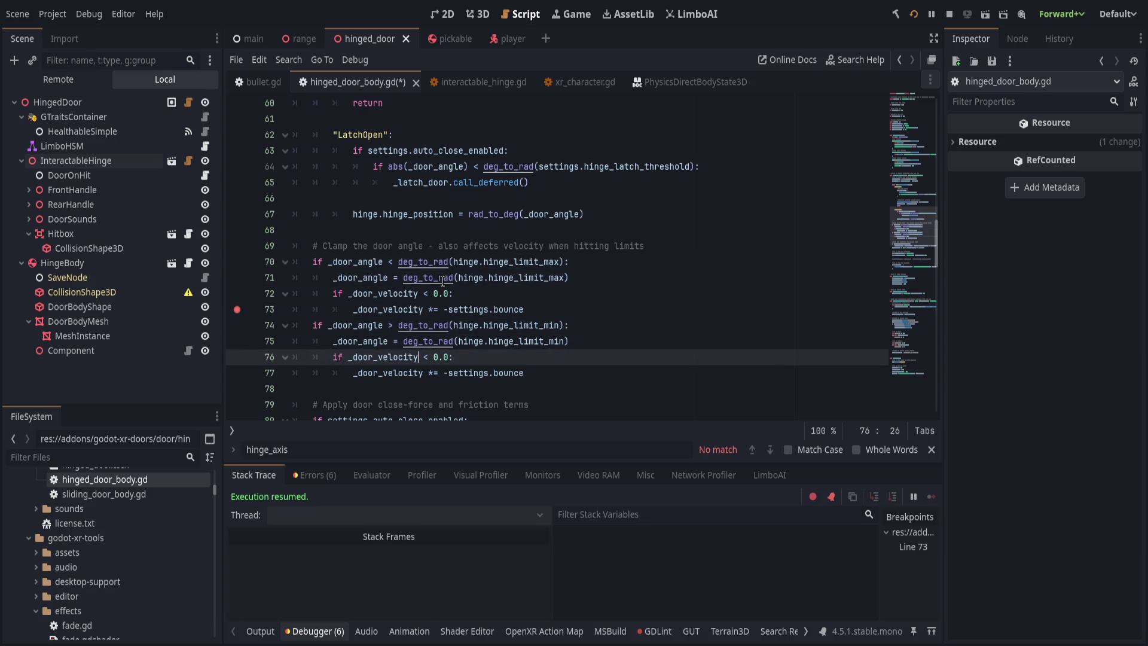
pyautogui.press('Right')
pyautogui.press('Right')
pyautogui.press('BackSpace')
pyautogui.write('>')
pyautogui.hotkey('ctrl', 's')
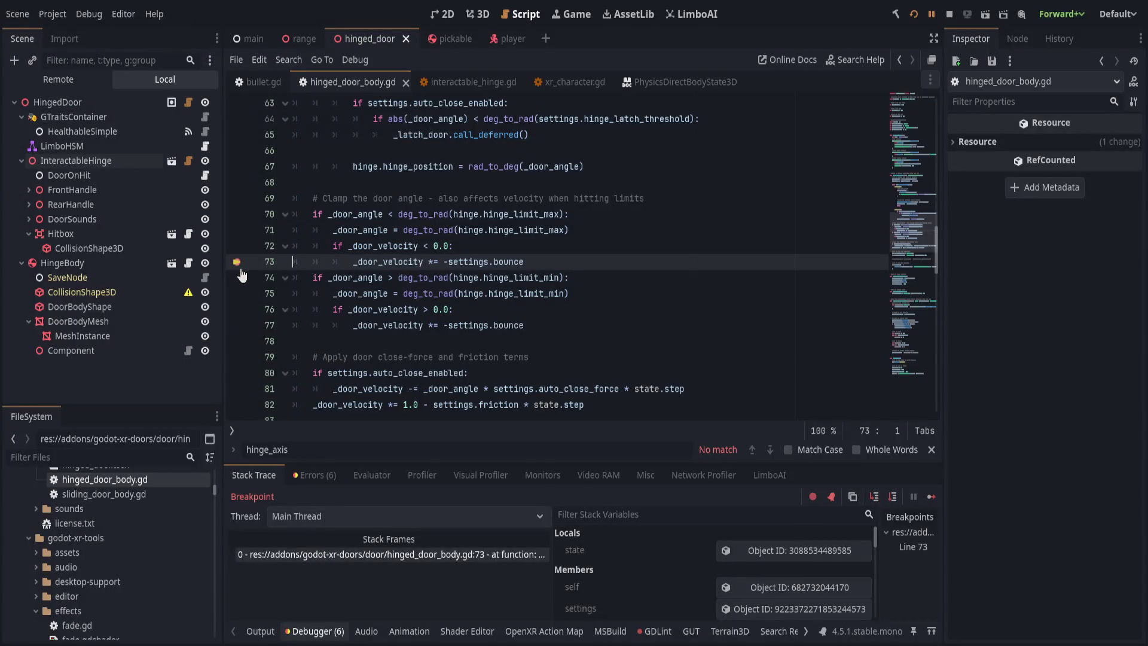
# - Remove the line 73 breakpoint, resume, and restart the game to retest the door in VR
pyautogui.click(239, 263)
pyautogui.click(930, 14)
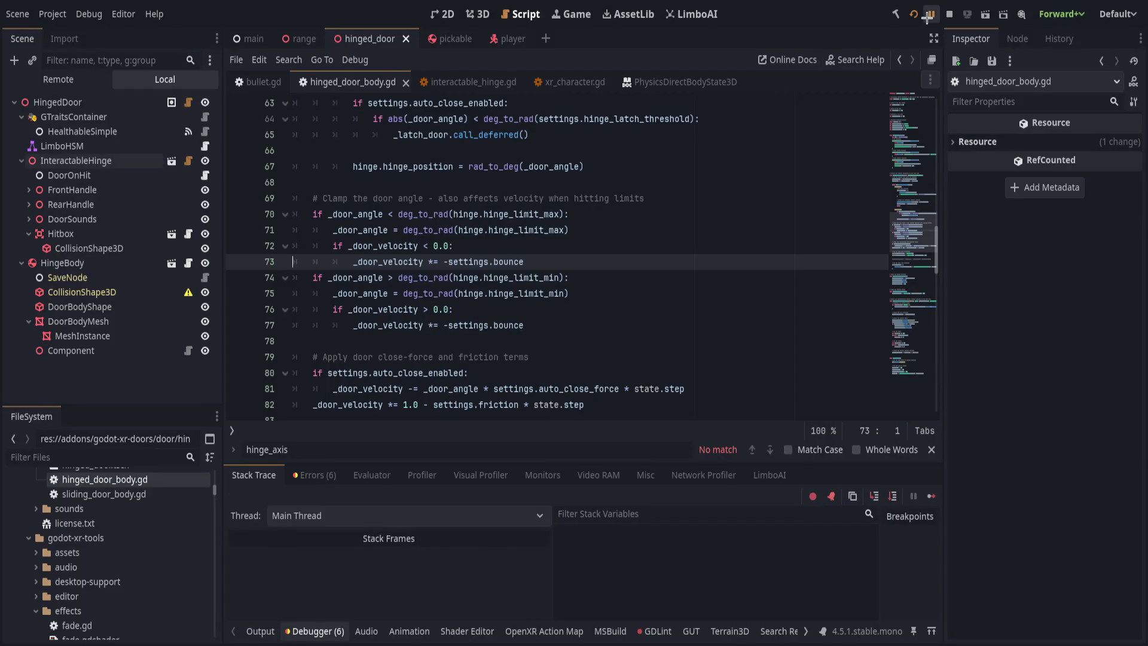
pyautogui.click(913, 14)
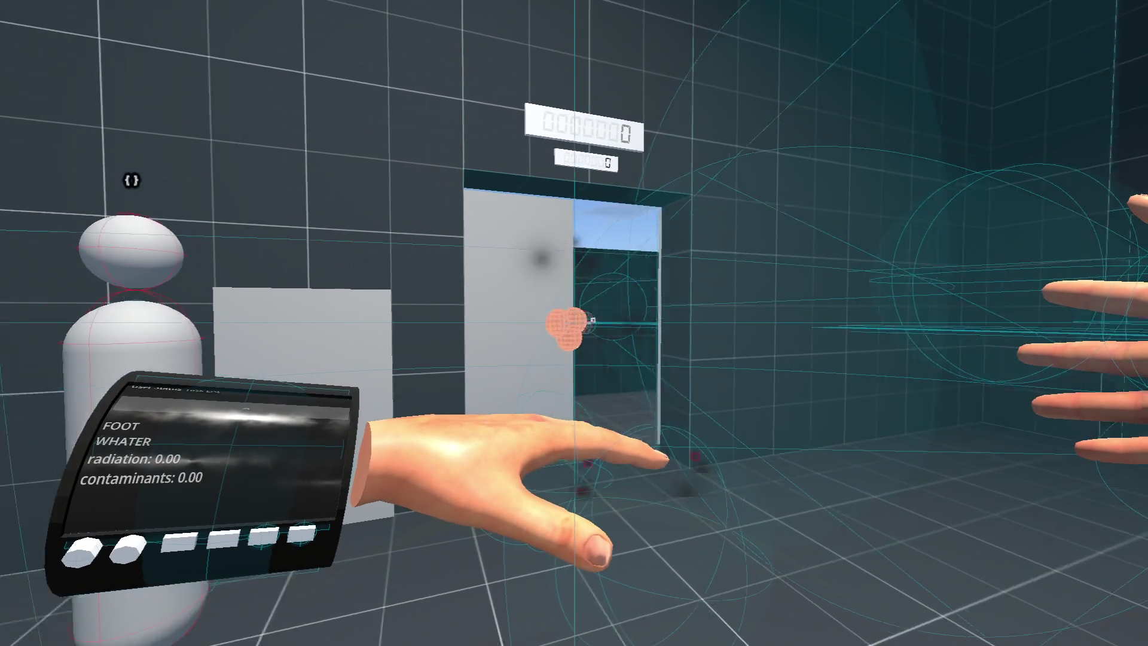
pyautogui.hotkey('alt', 'Tab')
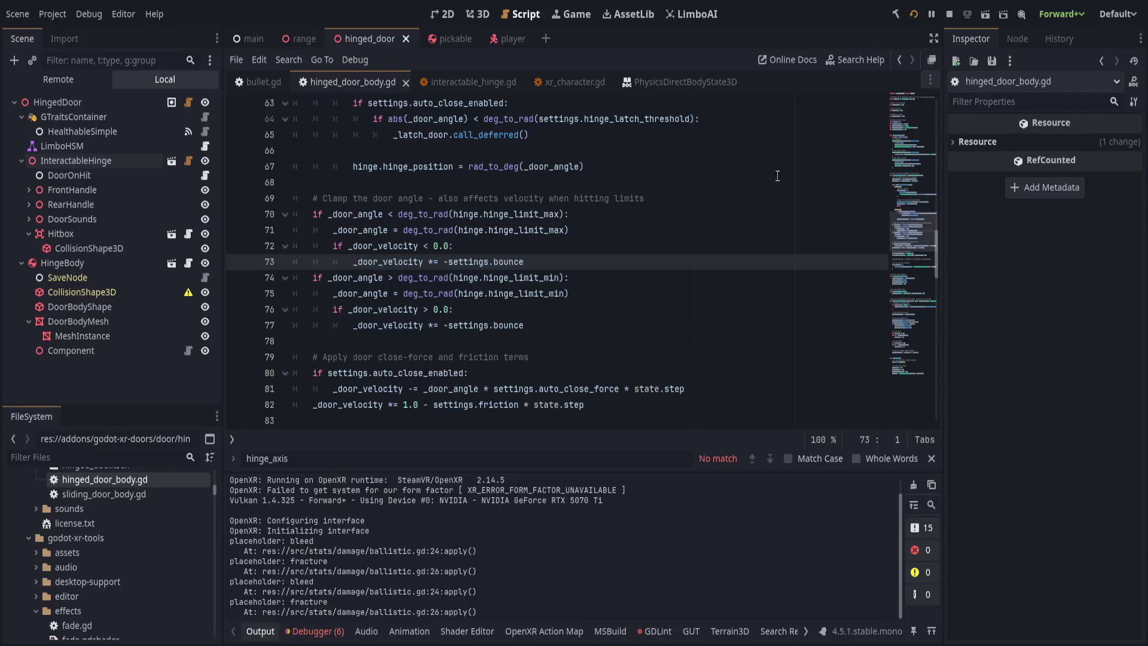
# - Stop the running VR test and relaunch the game for a fresh run
pyautogui.click(950, 14)
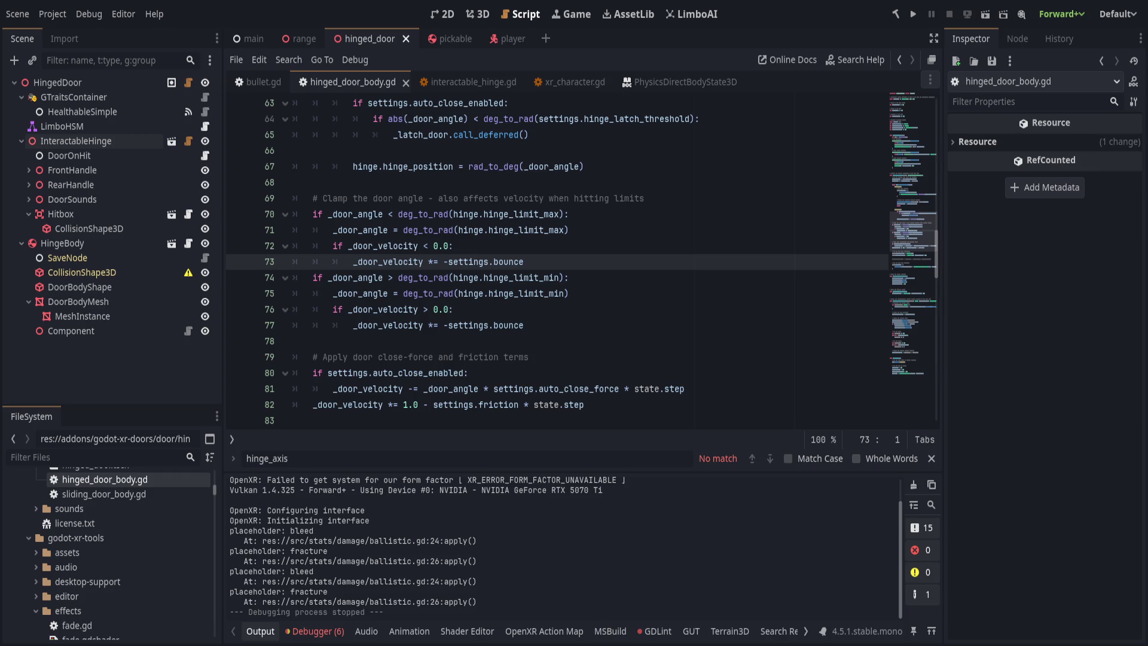
pyautogui.click(914, 15)
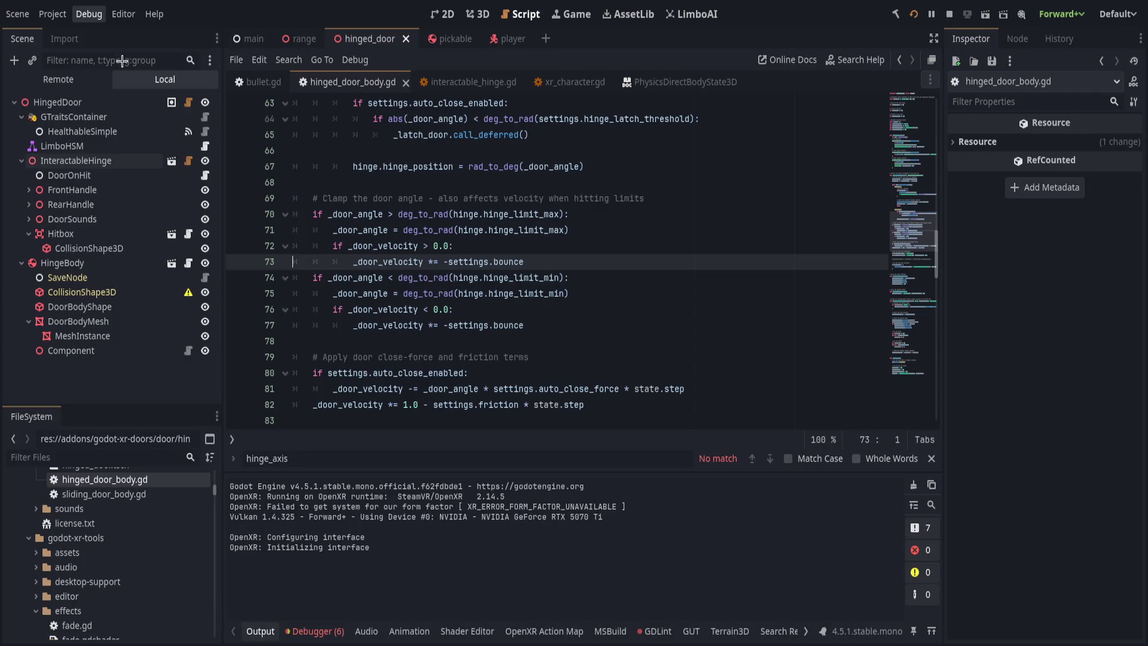
pyautogui.click(913, 14)
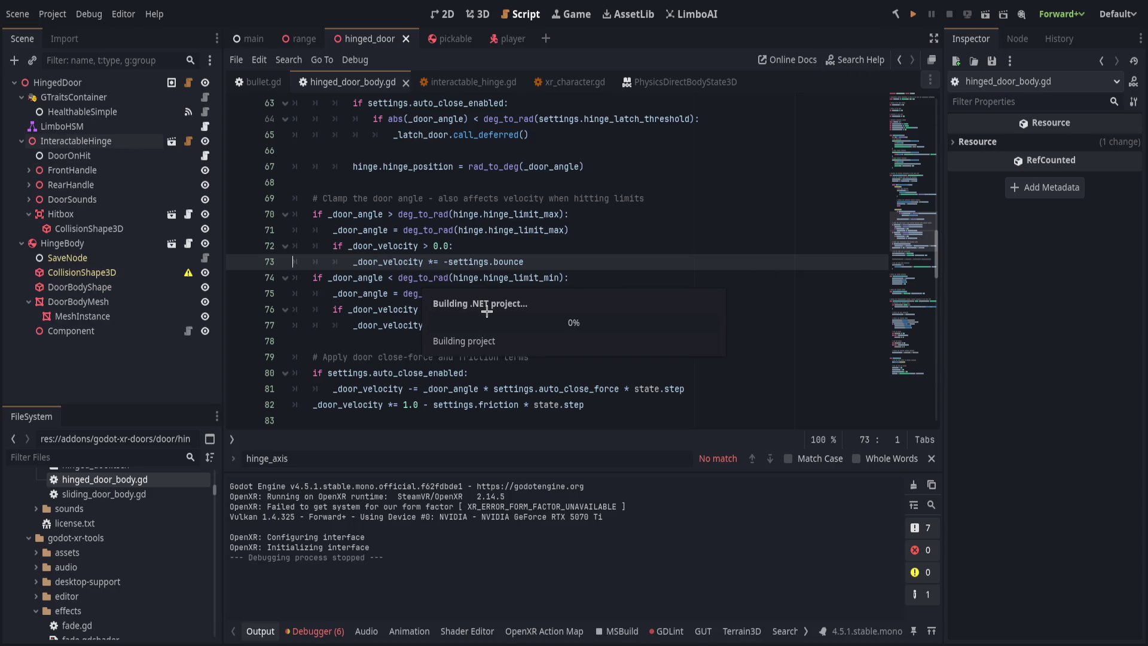
# - Close the search bar and Output log, then play-test the door in VR and return to the editor
pyautogui.click(931, 459)
pyautogui.click(260, 631)
pyautogui.click(559, 340)
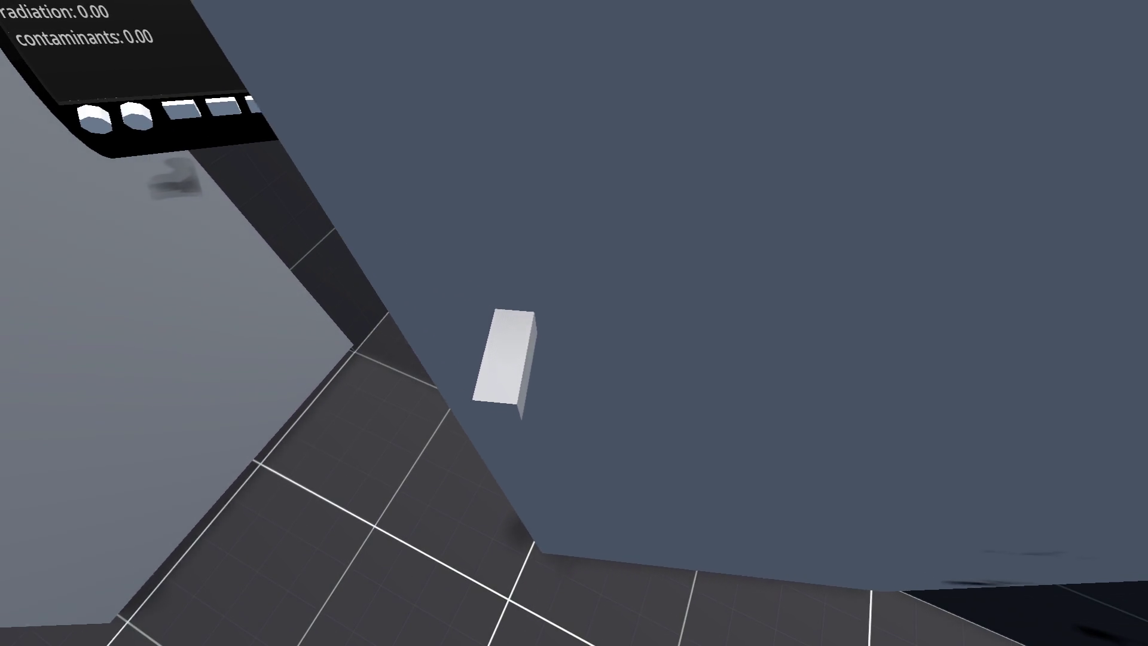
pyautogui.hotkey('alt', 'Tab')
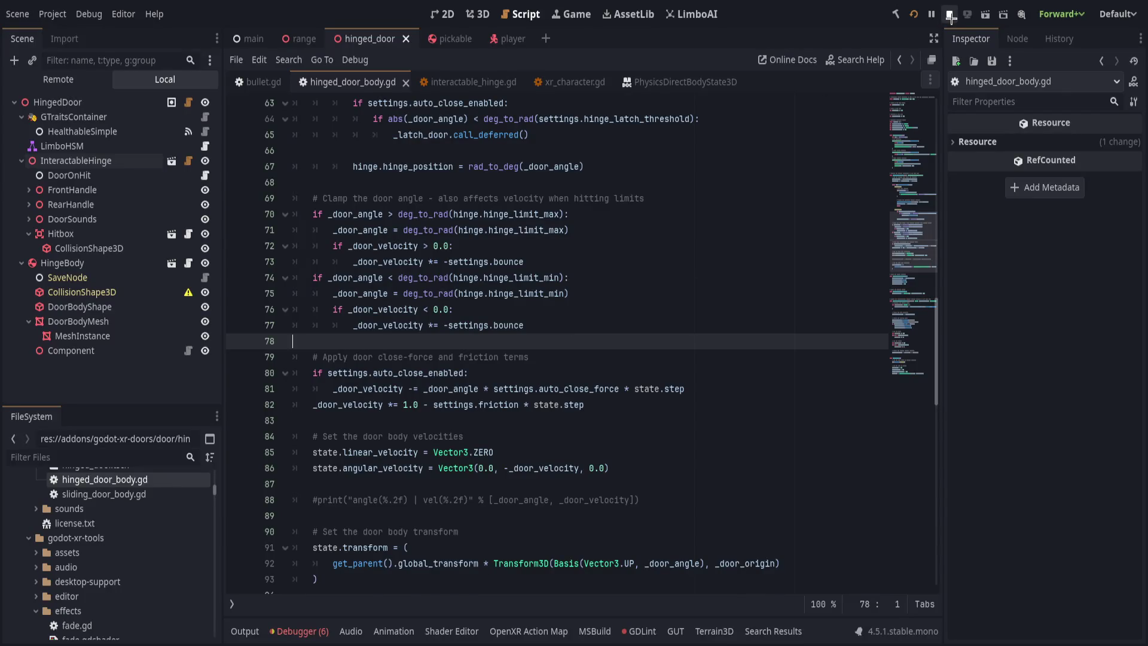
# - Stop the game and close hinged_door_body.gd, bullet.gd and interactable_hinge.gd, leaving xr_character.gd
pyautogui.click(949, 14)
pyautogui.click(554, 262)
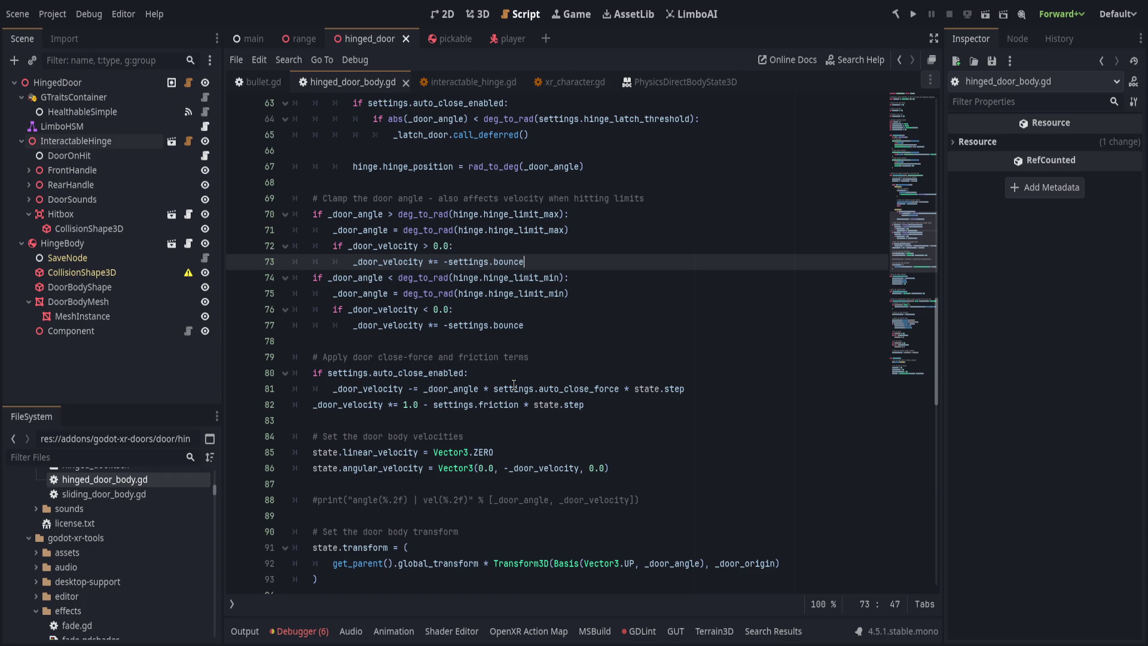
pyautogui.scroll(10, 416, 396)
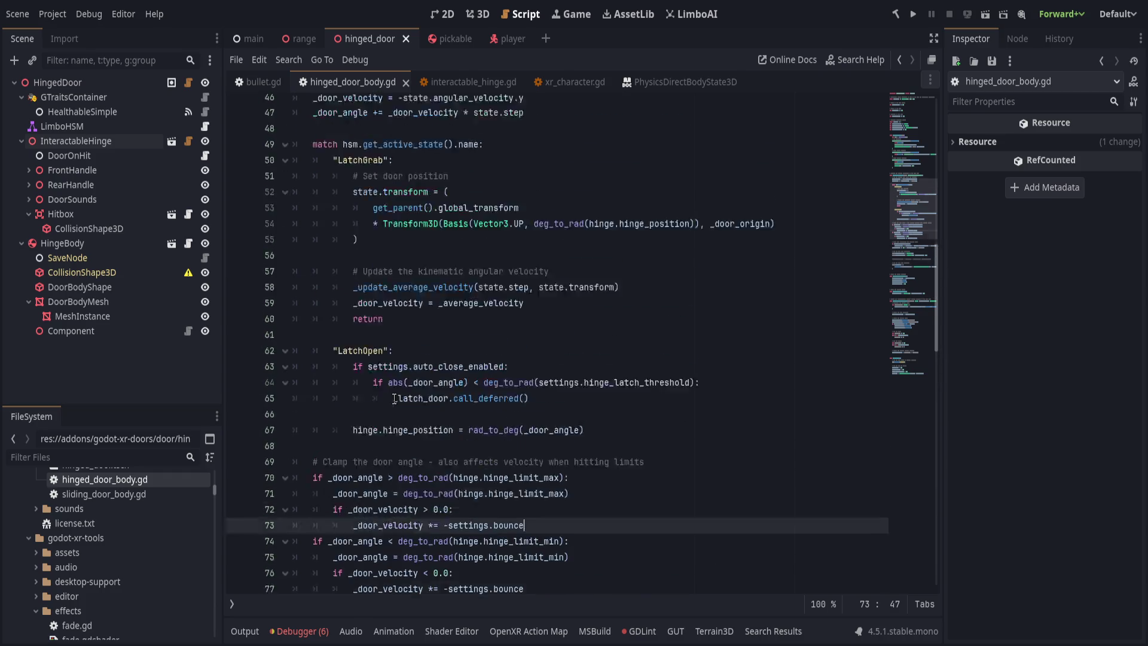
pyautogui.hotkey('ctrl', 'w')
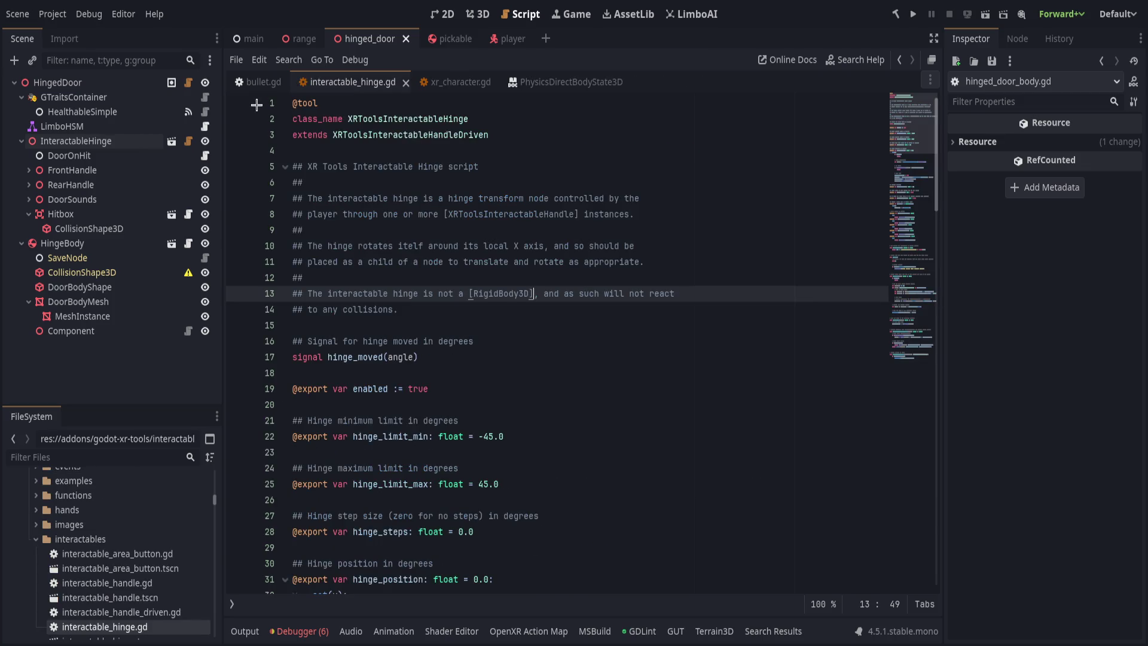
pyautogui.click(263, 82)
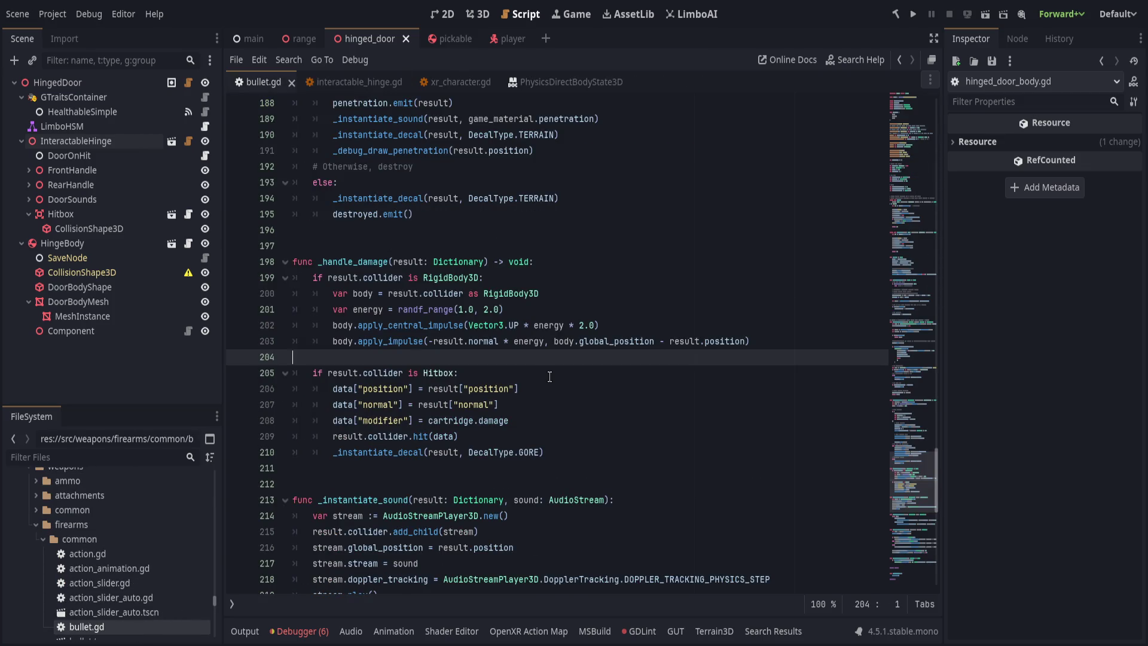
pyautogui.click(702, 282)
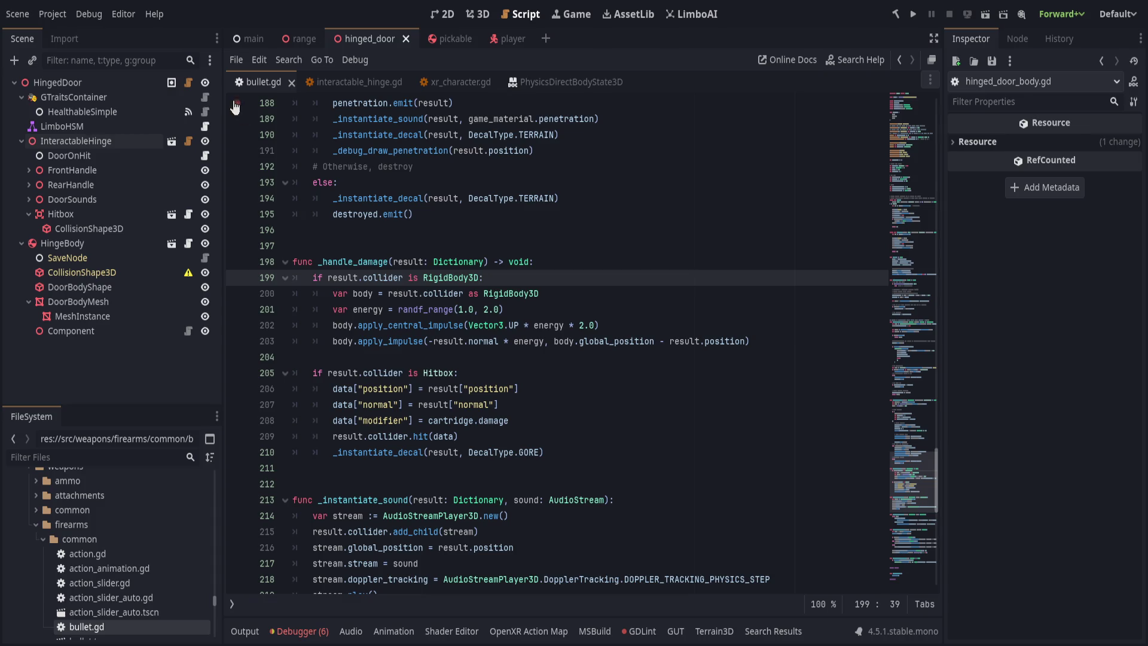
pyautogui.middleClick(261, 82)
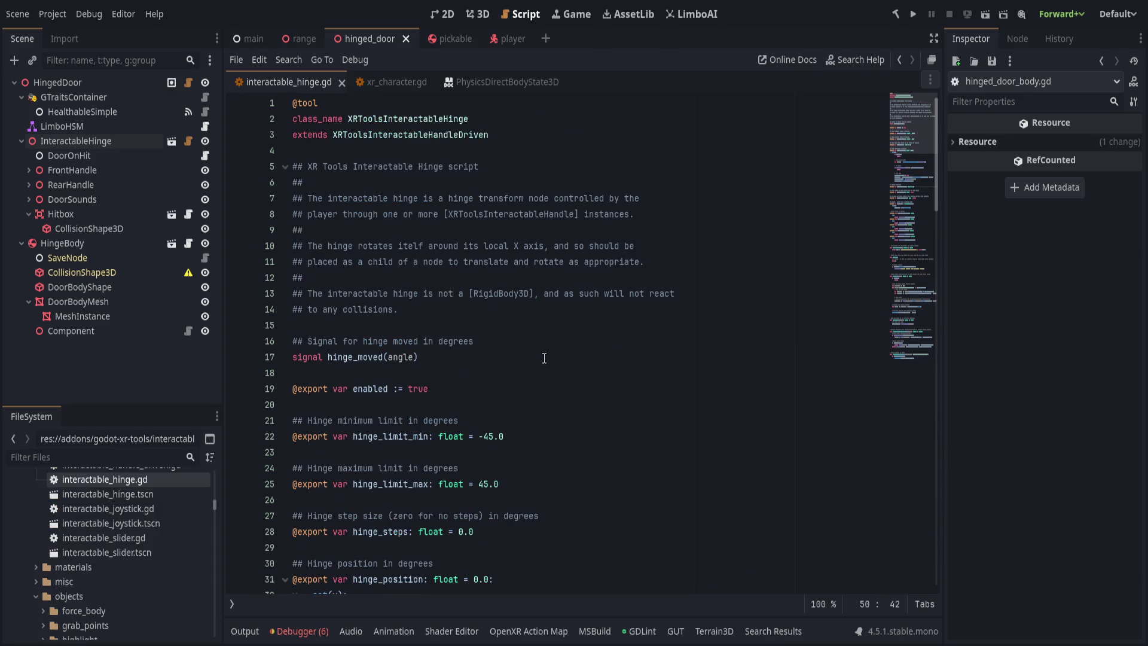
pyautogui.hotkey('ctrl', 'w')
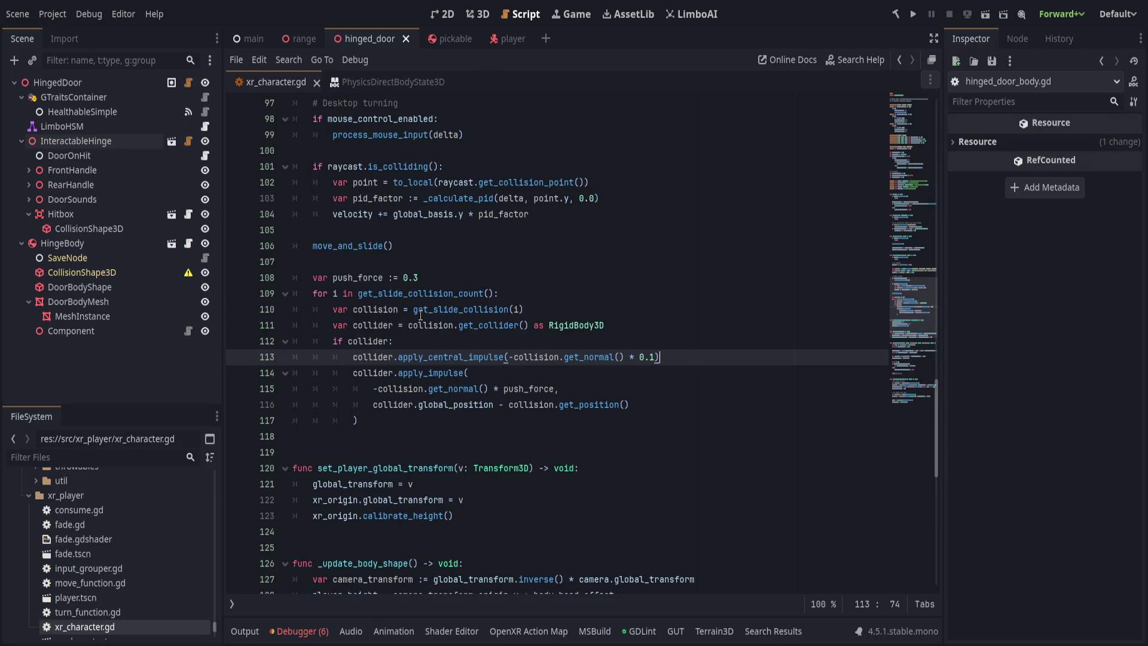
pyautogui.scroll(4, 421, 315)
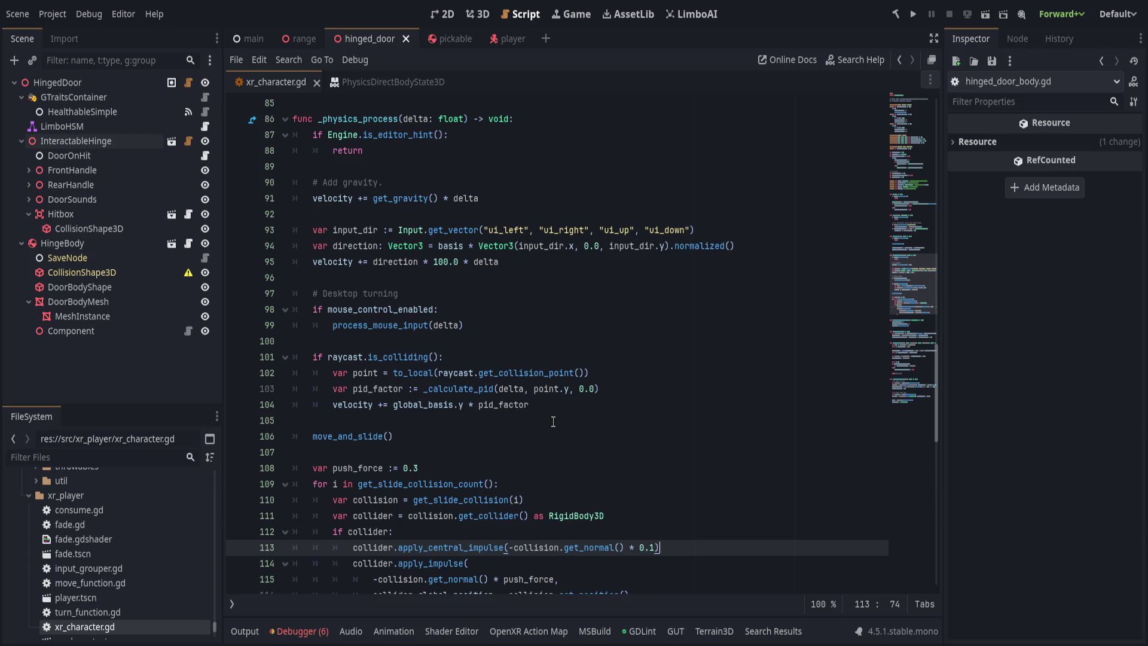
pyautogui.click(584, 467)
# - Try a get_colli call on a new line after move_and_slide(), then delete it
pyautogui.click(589, 446)
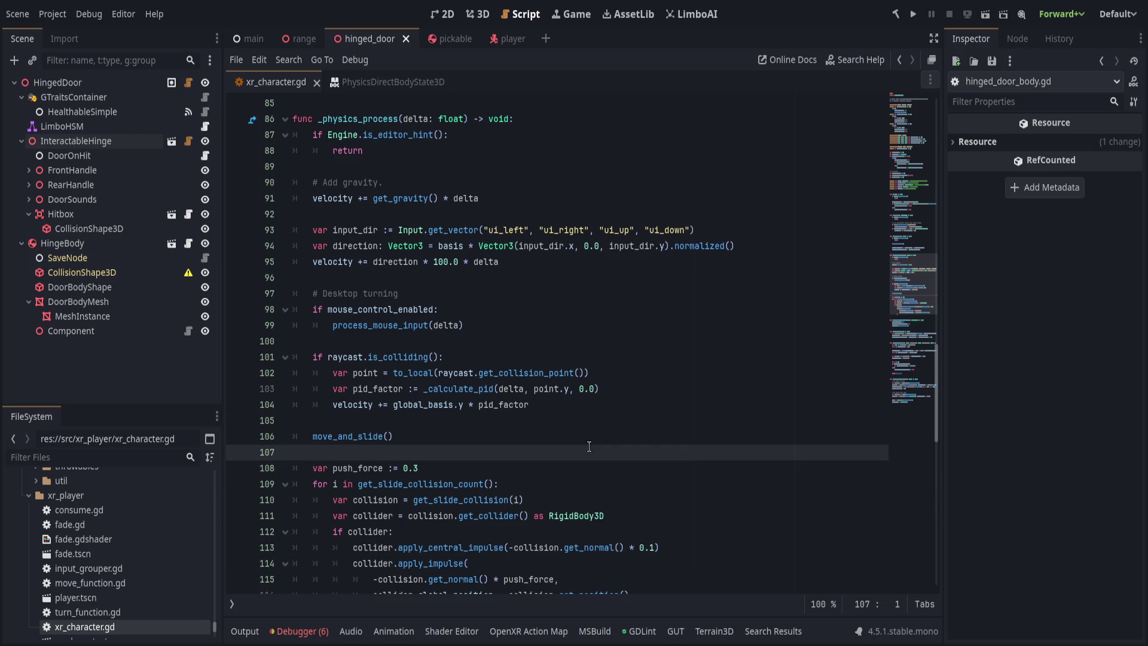
pyautogui.press('Return')
pyautogui.write('get_colli')
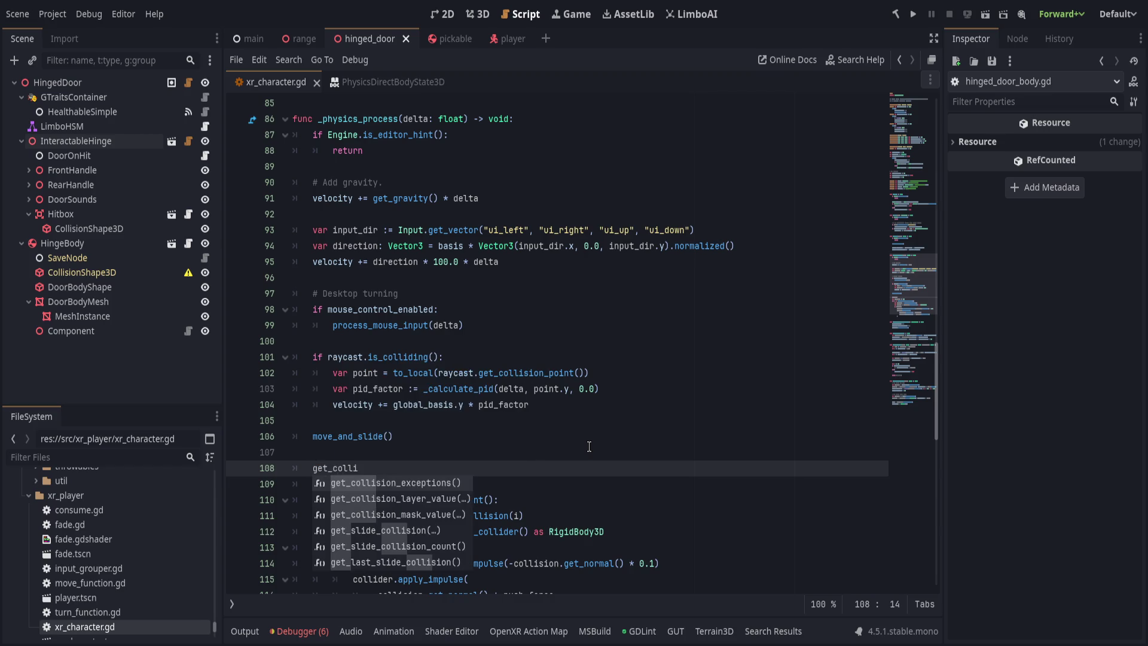
pyautogui.press('BackSpace')
pyautogui.press('BackSpace')
pyautogui.press('BackSpace')
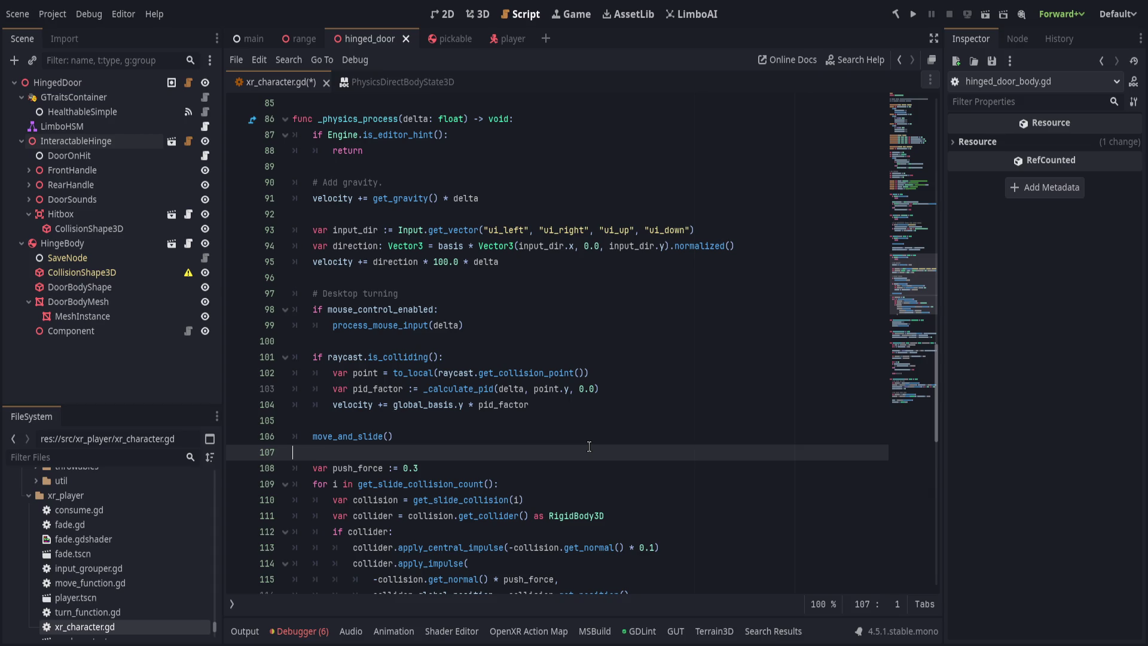
pyautogui.press('Down')
pyautogui.press('Down')
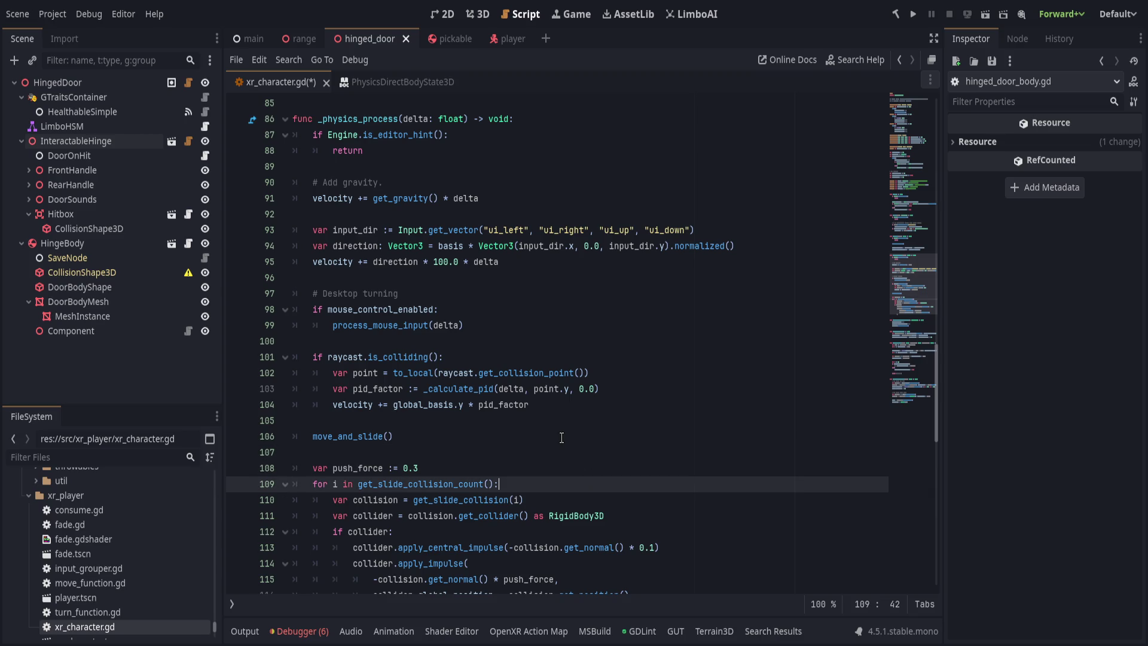
# - Look over the slide-collision loop and central impulse line, then save the scene and scripts
pyautogui.click(542, 421)
pyautogui.click(564, 436)
pyautogui.scroll(-2, 566, 444)
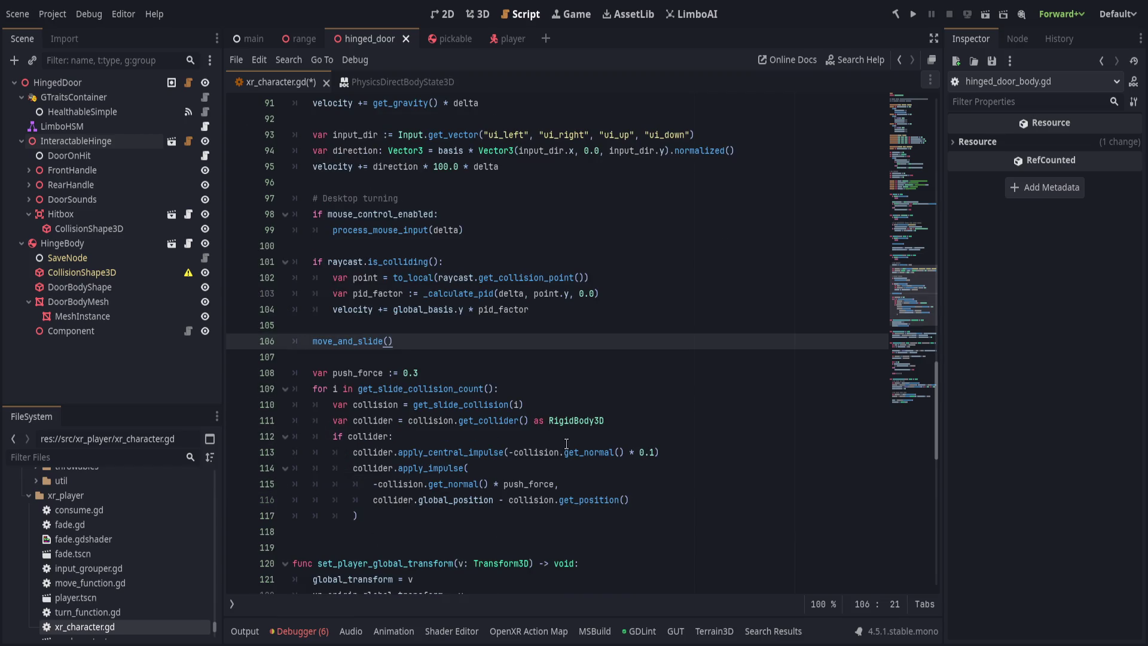
pyautogui.click(779, 459)
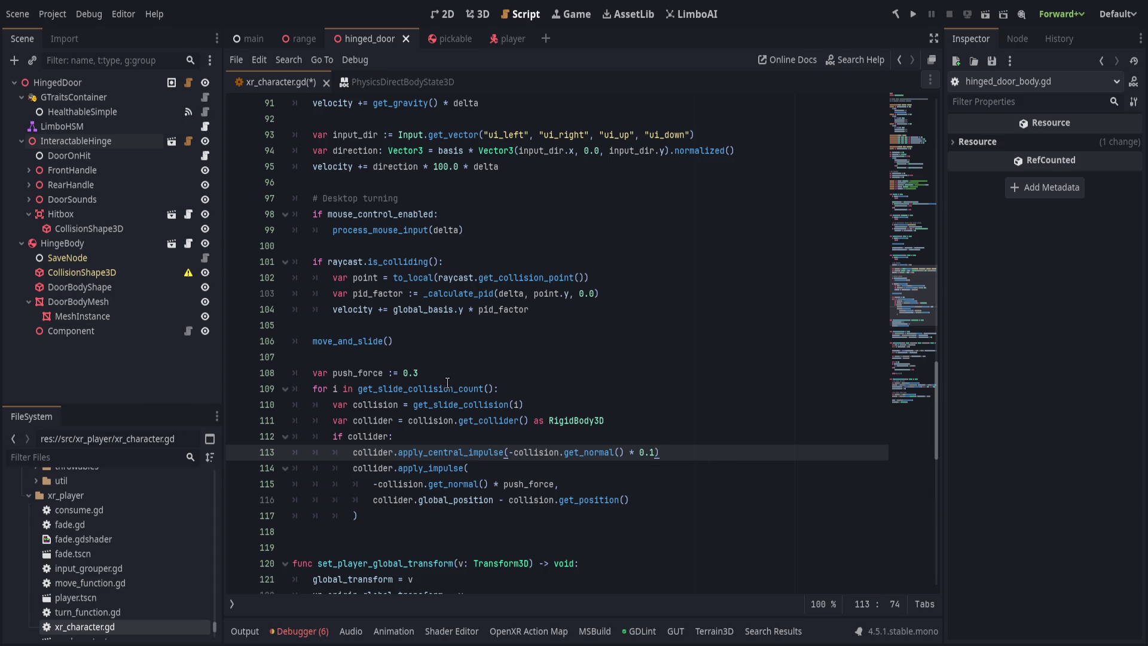
pyautogui.scroll(5, 517, 411)
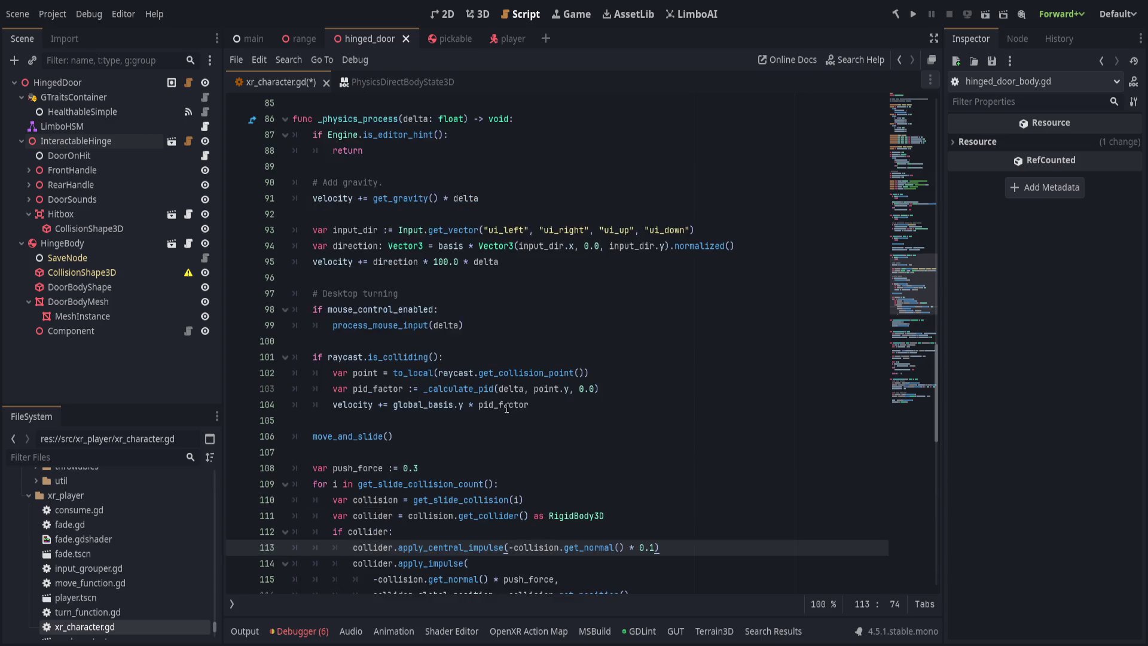
pyautogui.click(441, 241)
pyautogui.hotkey('ctrl', 's')
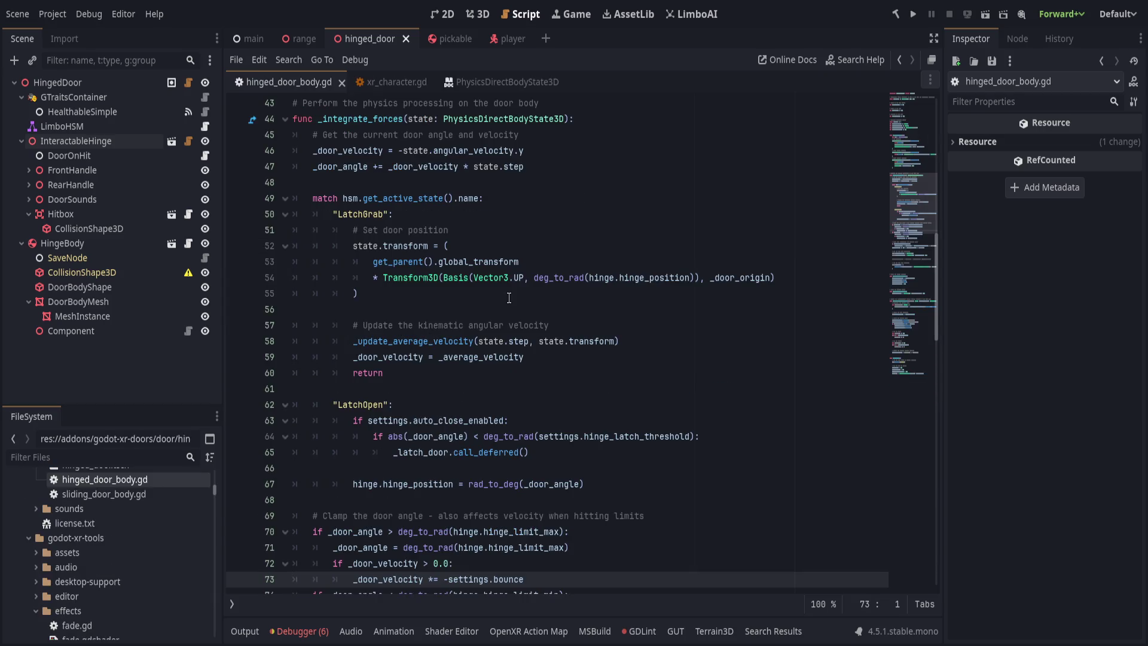
# - Collapse and re-expand the _integrate_forces function body in hinged_door_body.gd
pyautogui.scroll(1, 501, 294)
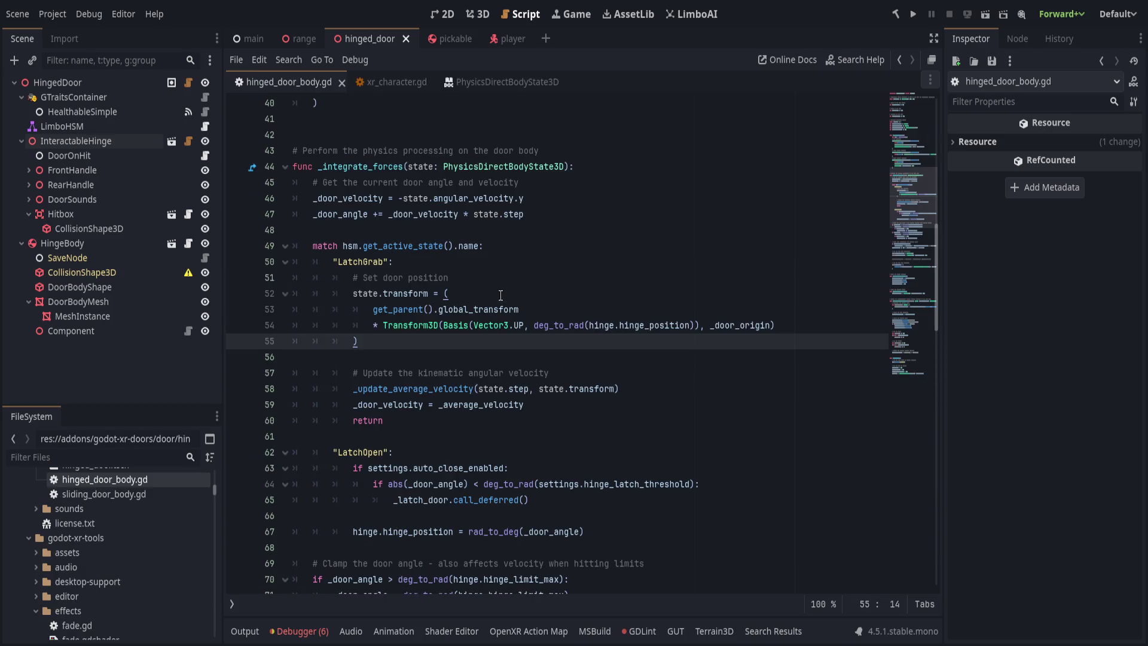
pyautogui.scroll(-4, 496, 303)
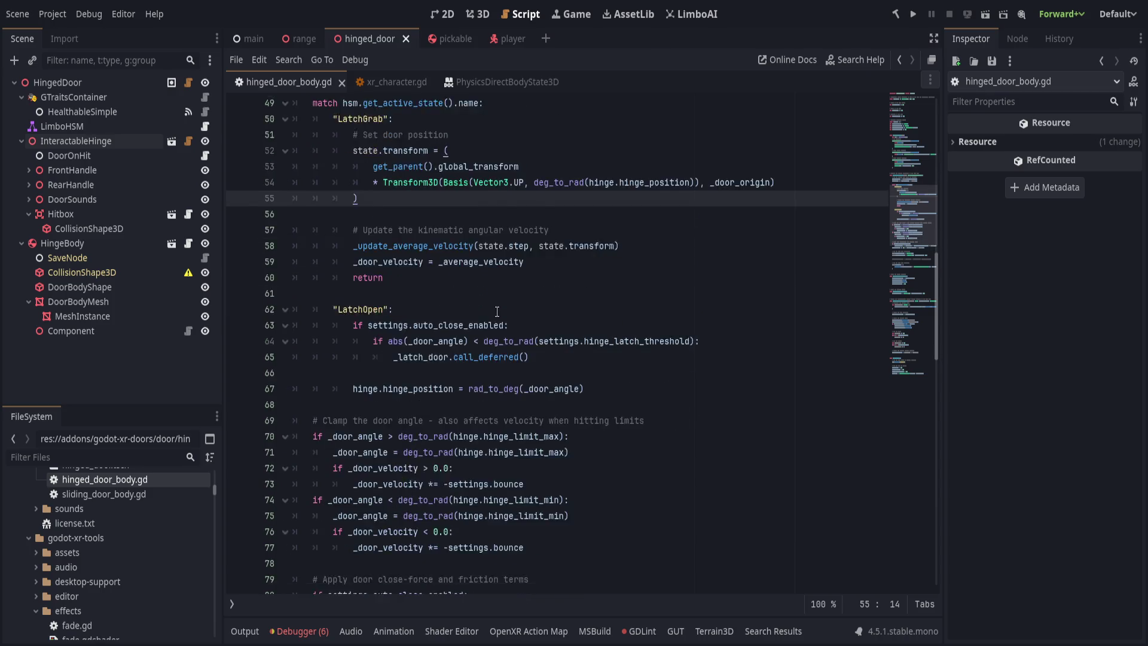
pyautogui.scroll(5, 425, 307)
pyautogui.click(285, 216)
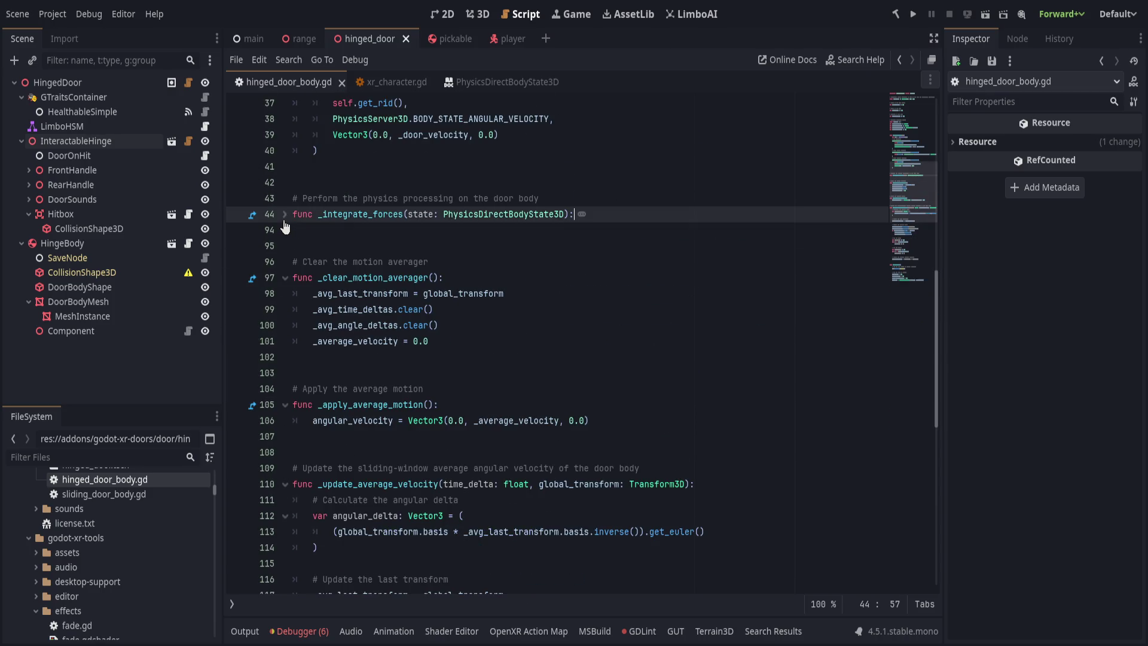
pyautogui.click(285, 219)
# - Read through the door angle clamping, auto-close force and 1.0 - friction damping code
pyautogui.scroll(10, 504, 411)
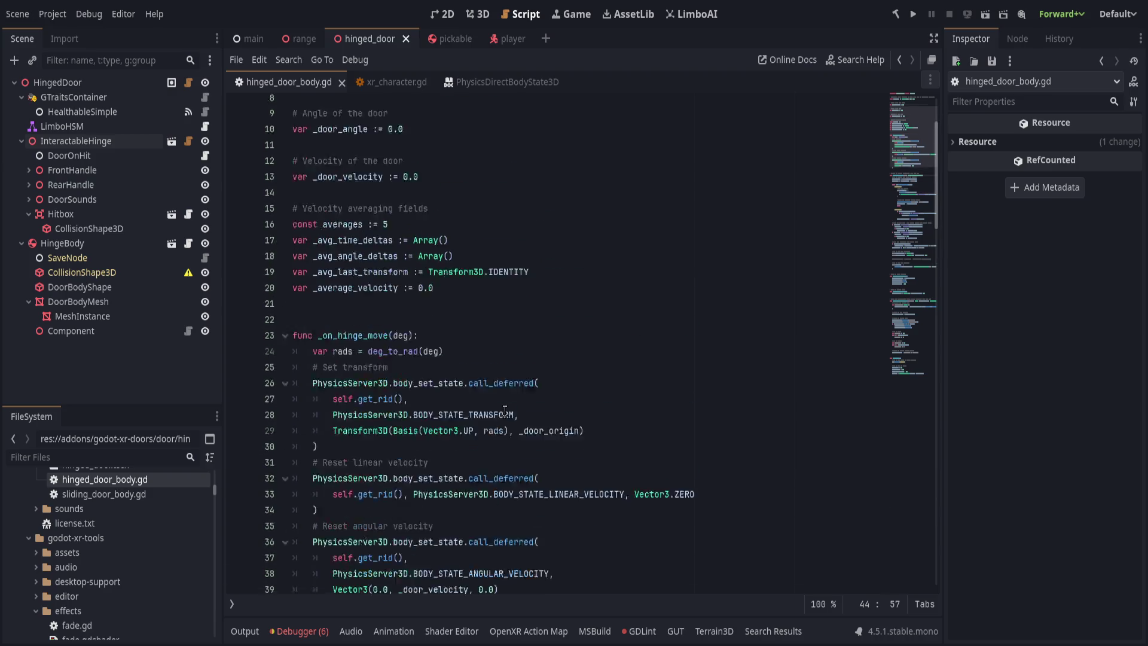
pyautogui.scroll(-1, 505, 411)
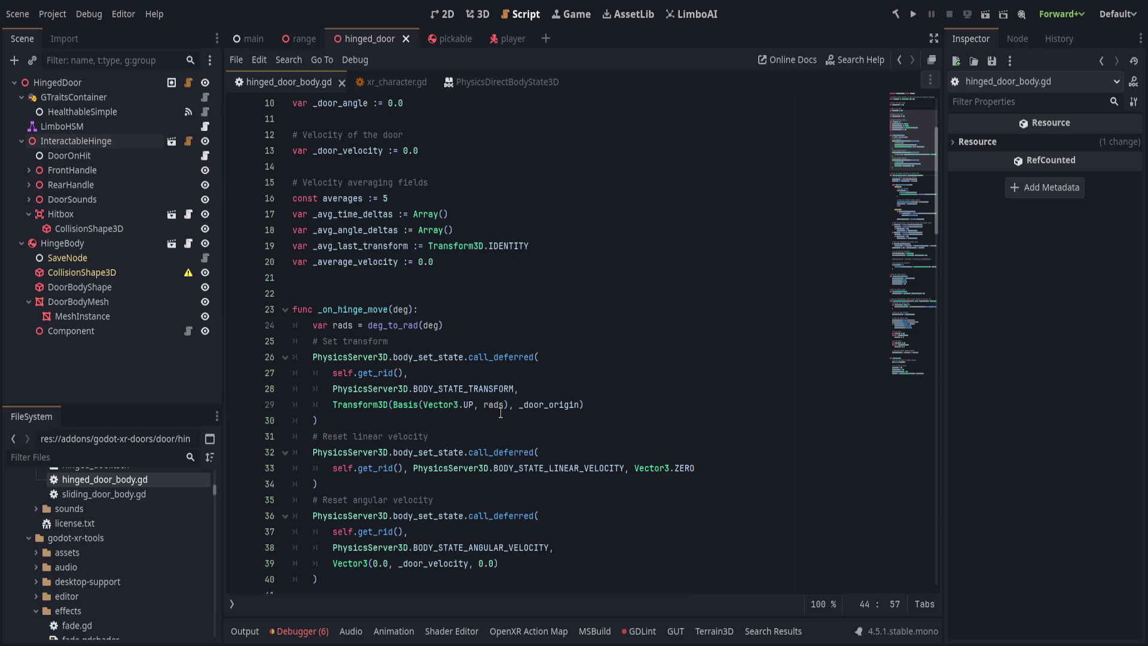
pyautogui.scroll(-3, 501, 416)
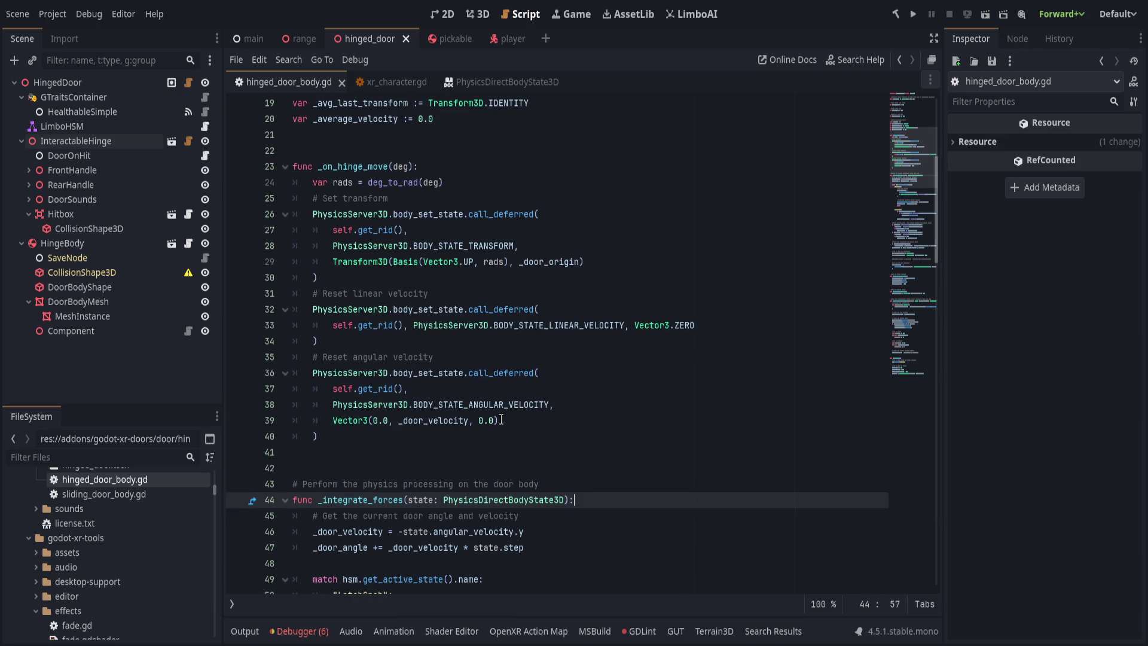
pyautogui.scroll(-7, 501, 420)
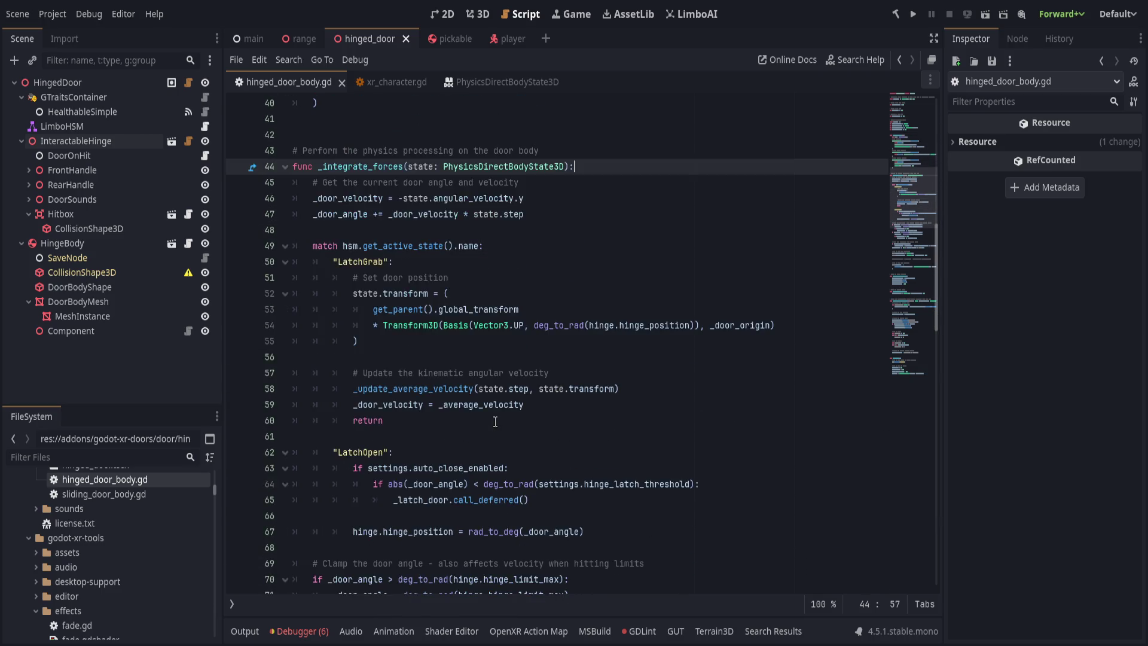
pyautogui.scroll(-6, 495, 422)
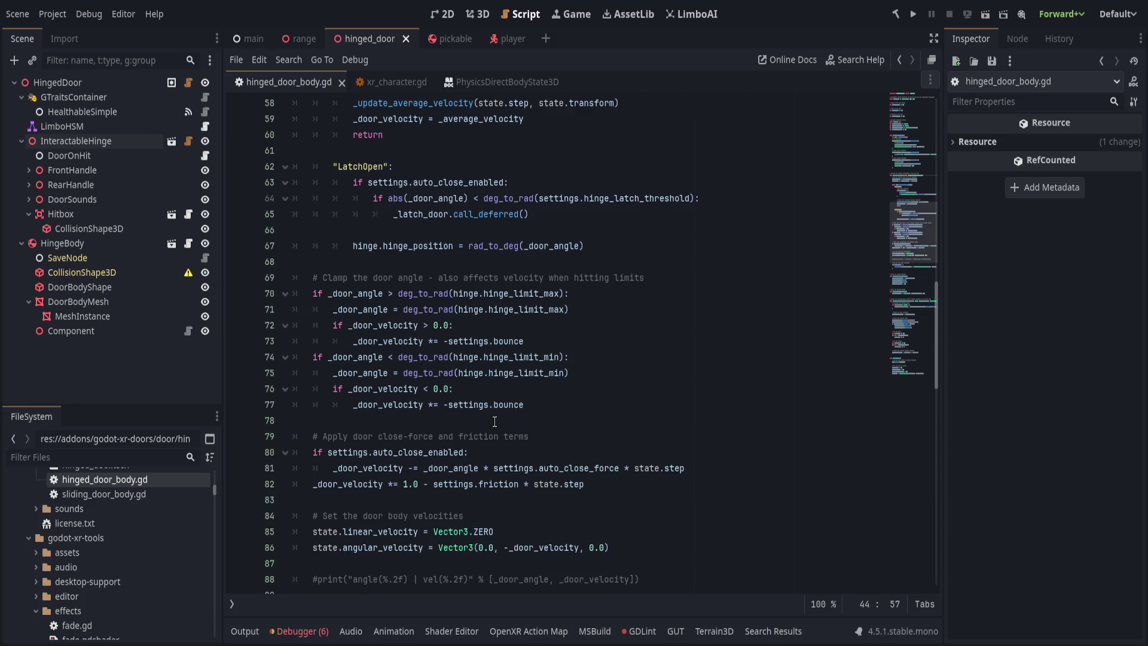
pyautogui.scroll(-4, 495, 422)
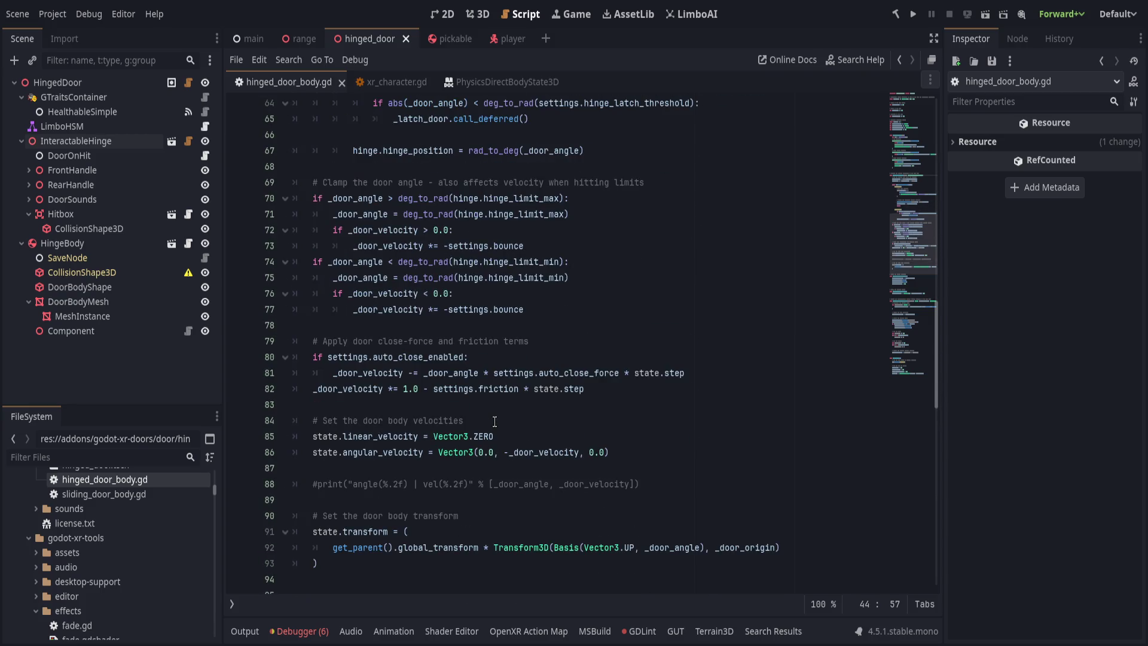
pyautogui.scroll(-7, 494, 421)
pyautogui.scroll(8, 493, 421)
pyautogui.scroll(-10, 493, 421)
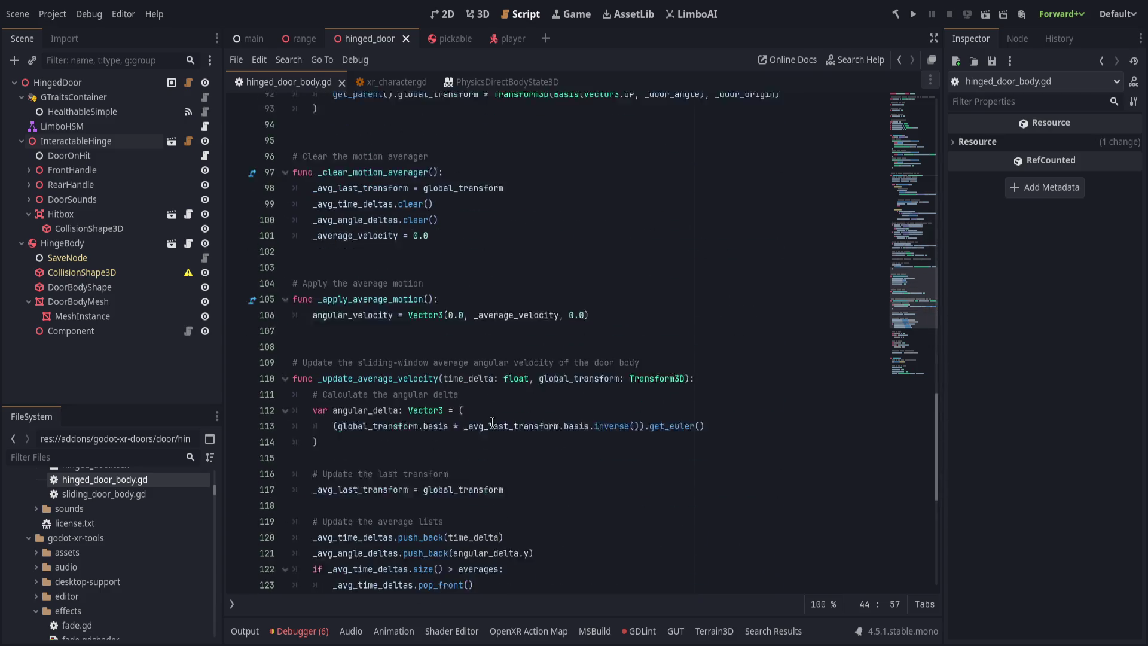
pyautogui.scroll(-5, 492, 422)
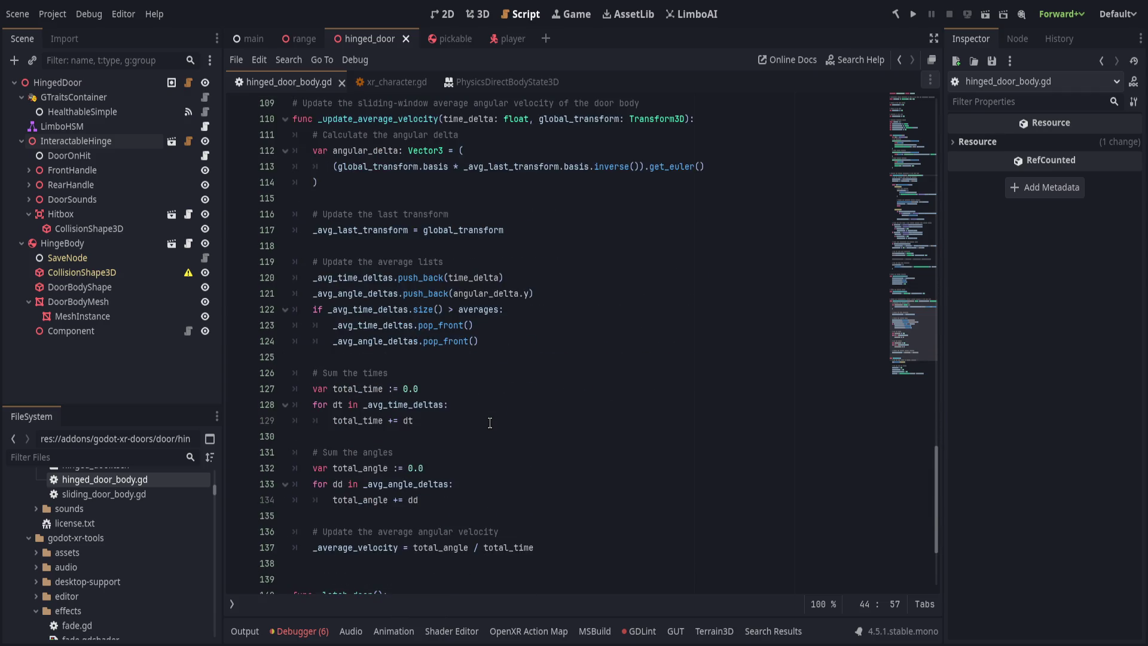
pyautogui.scroll(6, 491, 422)
pyautogui.scroll(20, 489, 422)
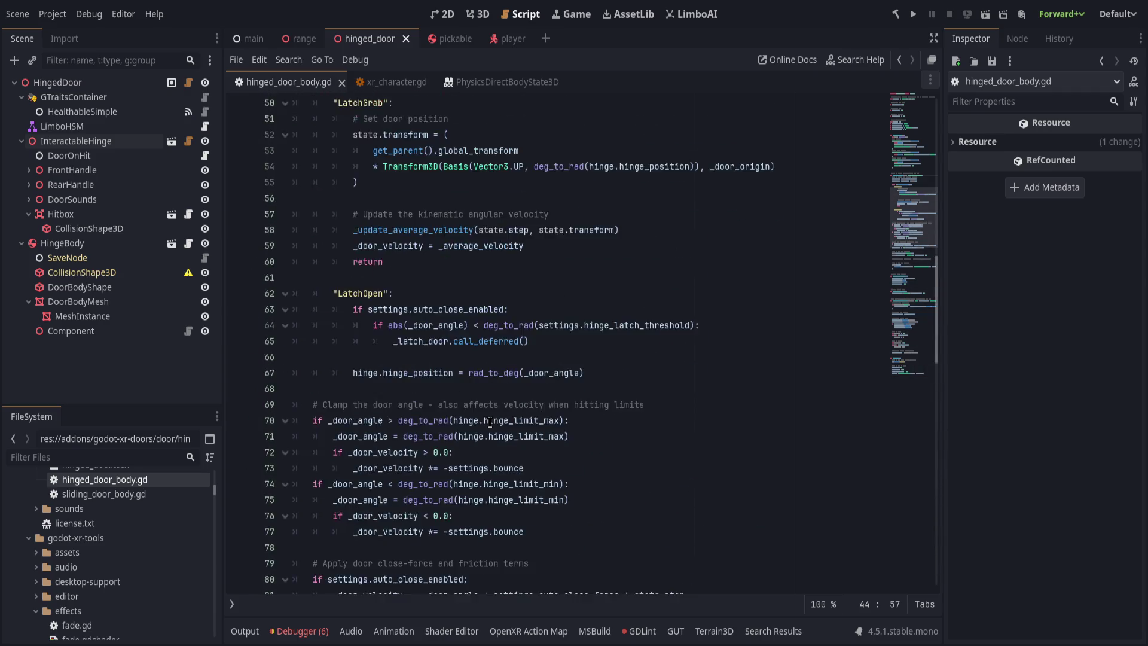
# - Put the cursor at the end of the _on_hinge_move function
pyautogui.click(464, 378)
pyautogui.scroll(5, 475, 386)
pyautogui.scroll(-3, 489, 395)
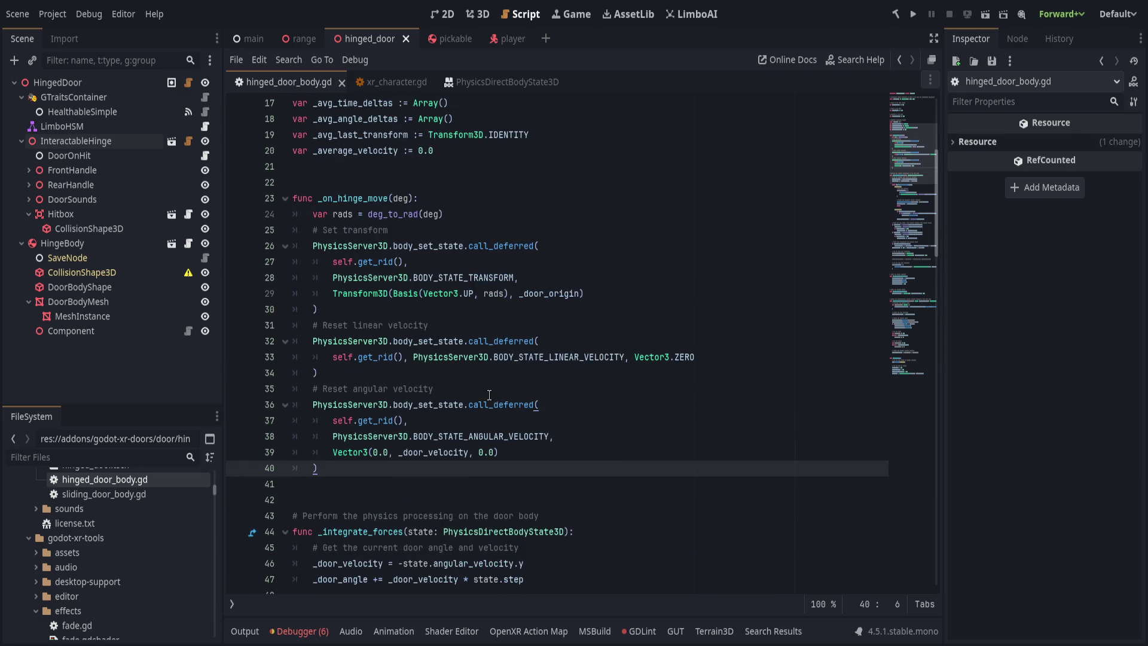
# - Return to xr_character.gd and put the cursor on the get_slide_collision(i) line in _physics_process
pyautogui.click(389, 83)
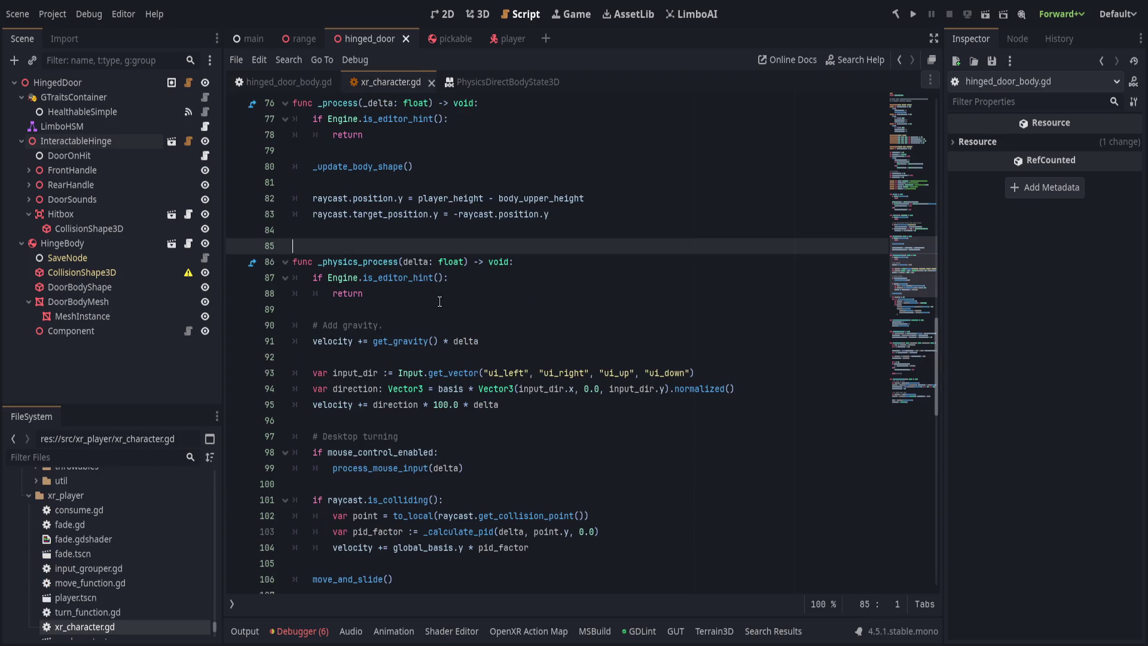
pyautogui.scroll(-2, 416, 342)
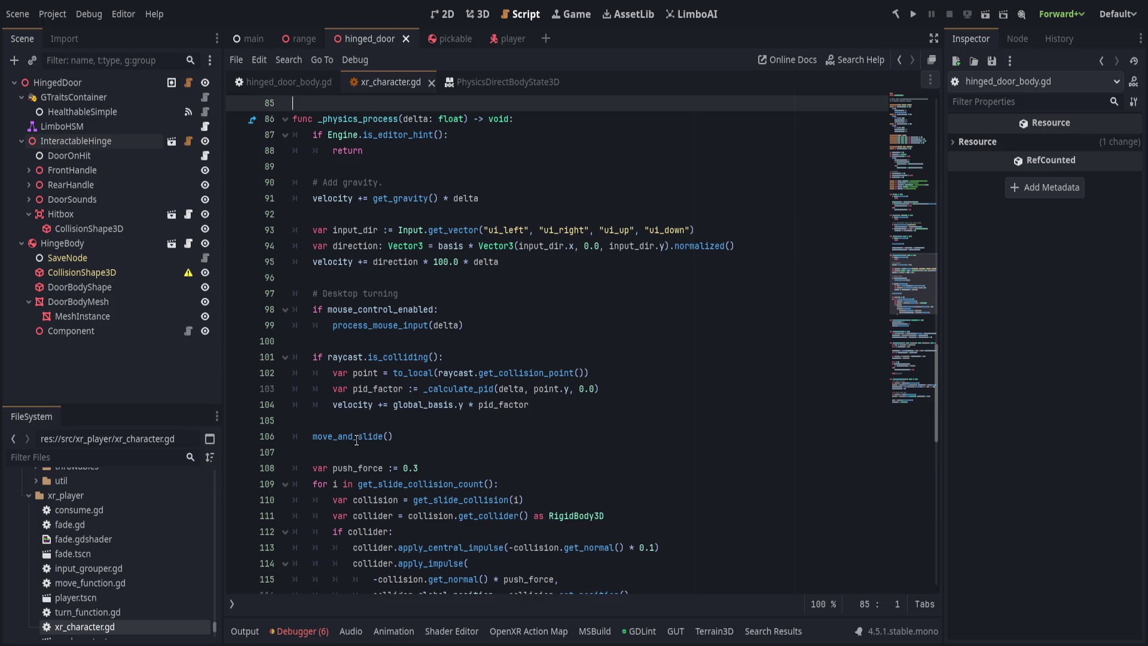
pyautogui.scroll(-3, 359, 437)
pyautogui.click(525, 357)
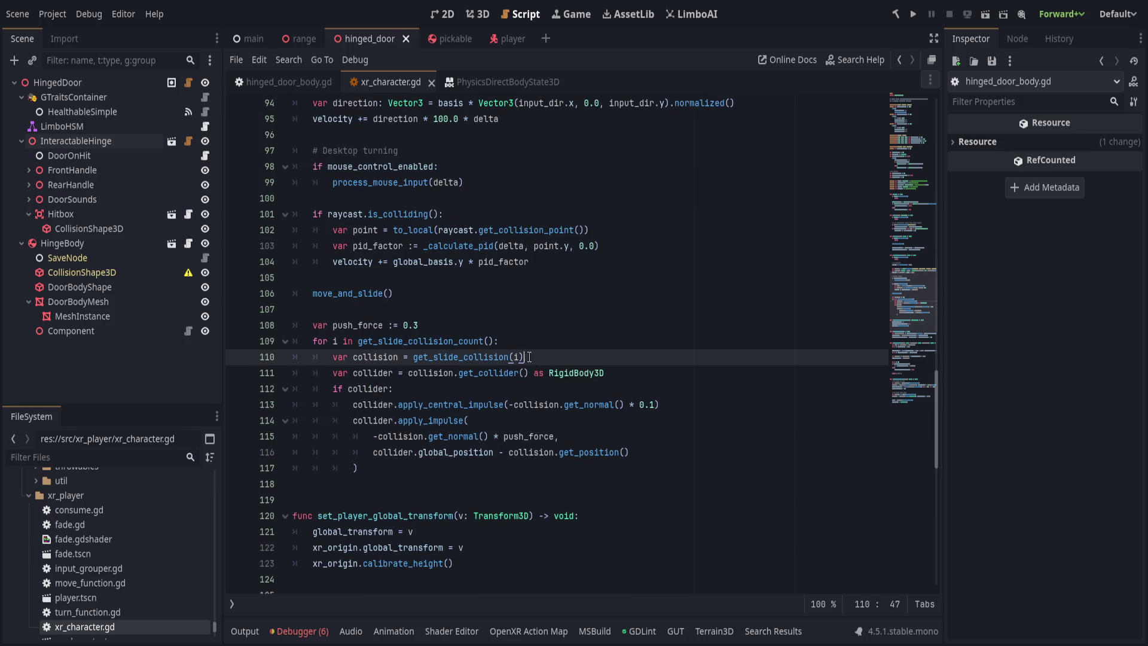